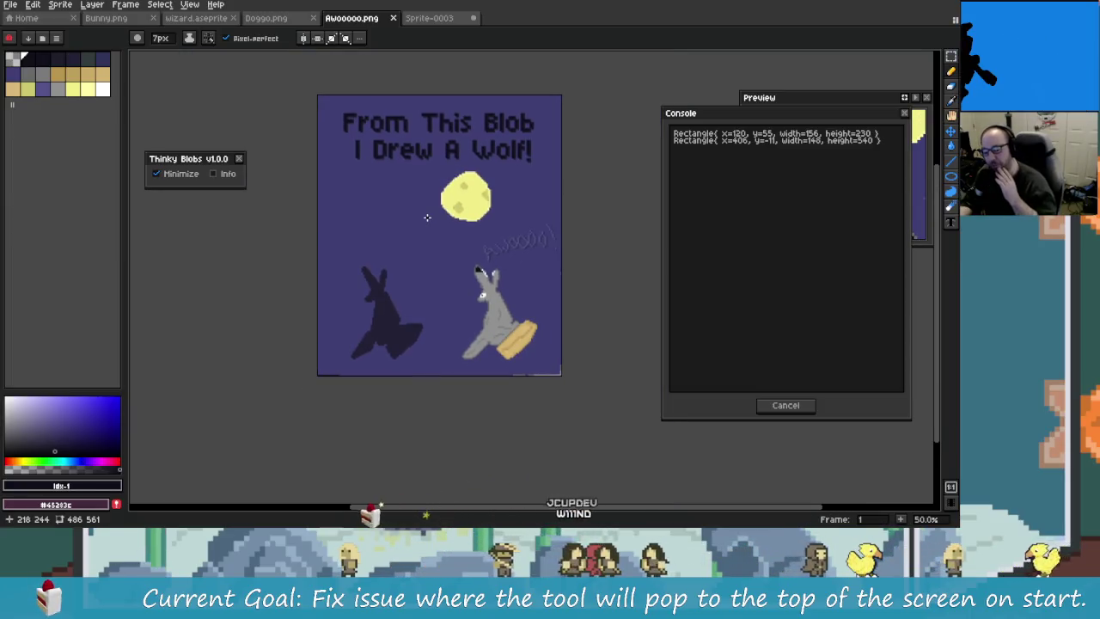
Switch from Aseprite to the '6-3-26 Thinky Blobs' notes window in Obsidian
key(alt+Tab)
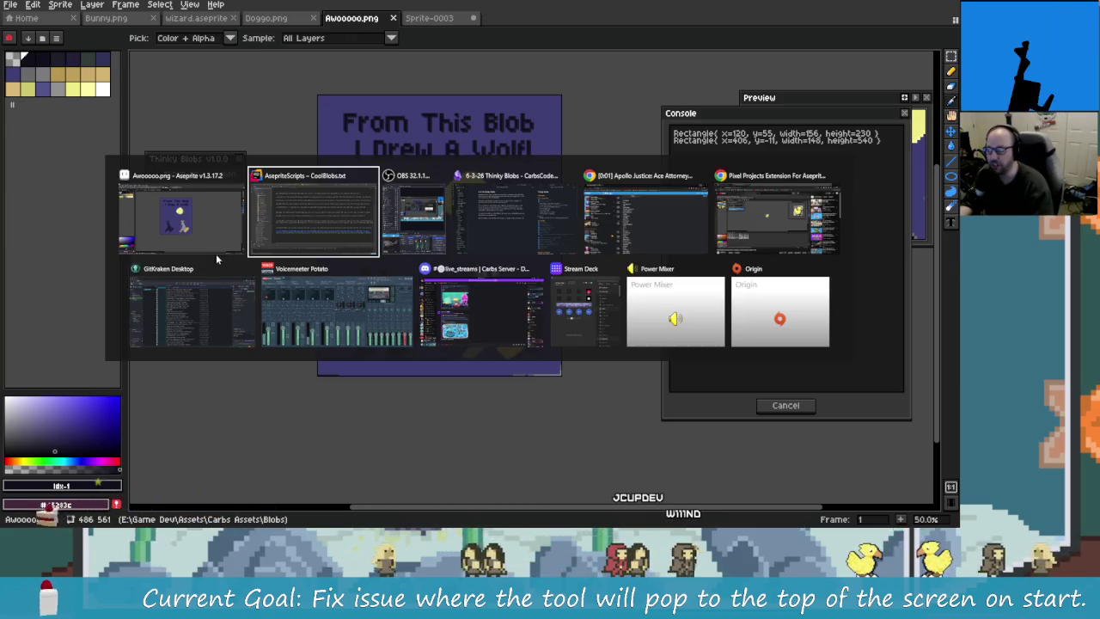
click(502, 246)
Scroll through the Thinky Blobs task list note, then return to the wolf sprite in Aseprite
click(698, 139)
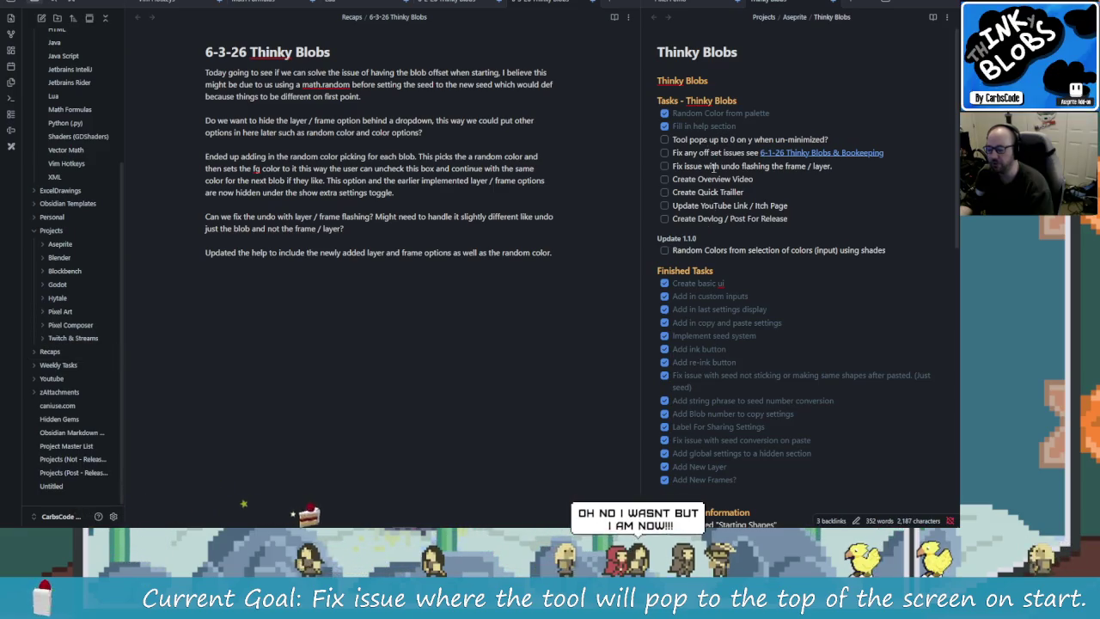
scroll(756, 258, down, 3)
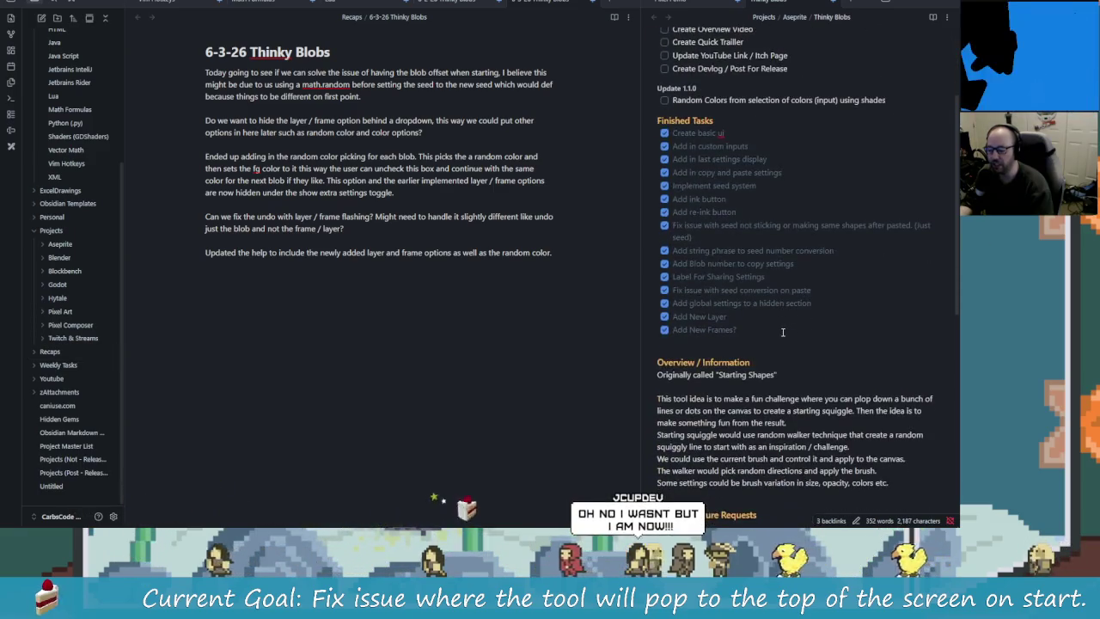
scroll(783, 331, up, 3)
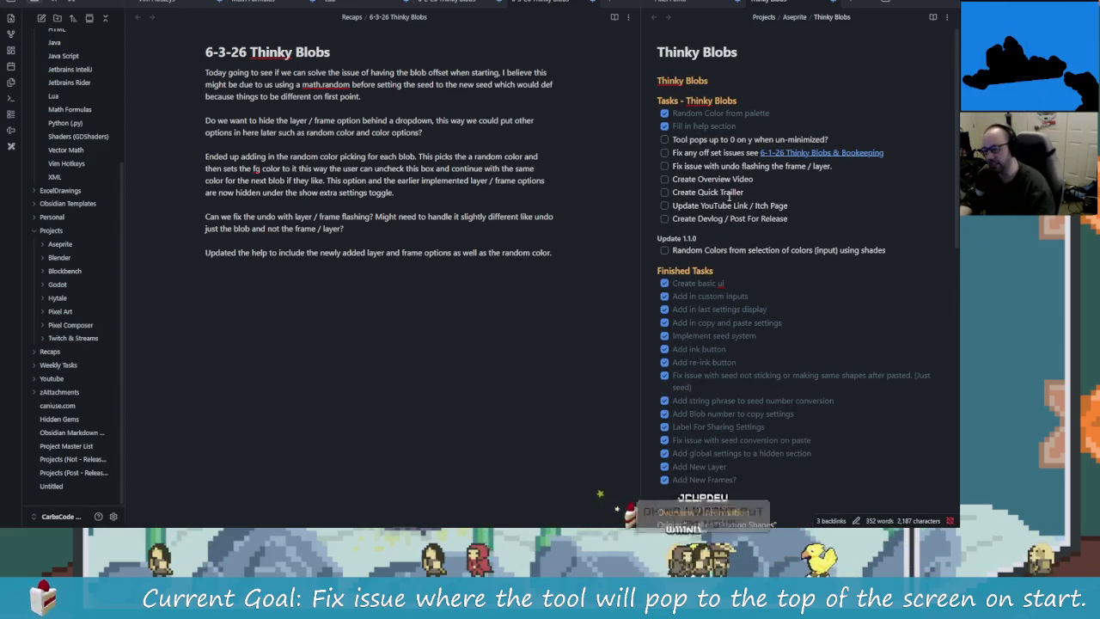
key(alt+Tab)
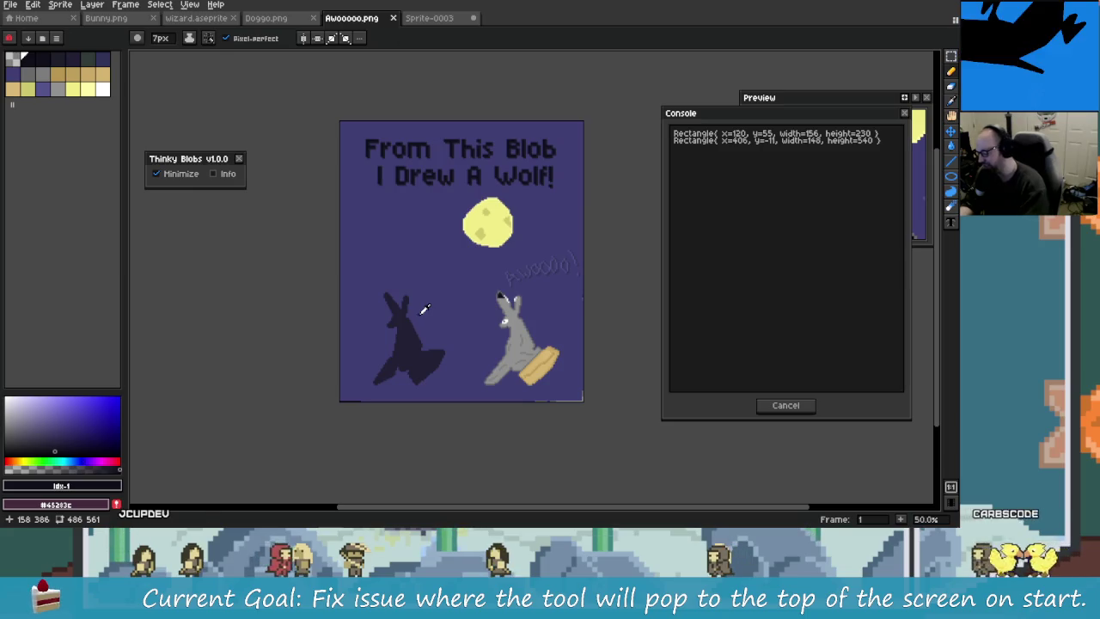
Bring up and dismiss the quick app launcher, then leave Aseprite's colour-picking mode
key(alt+space)
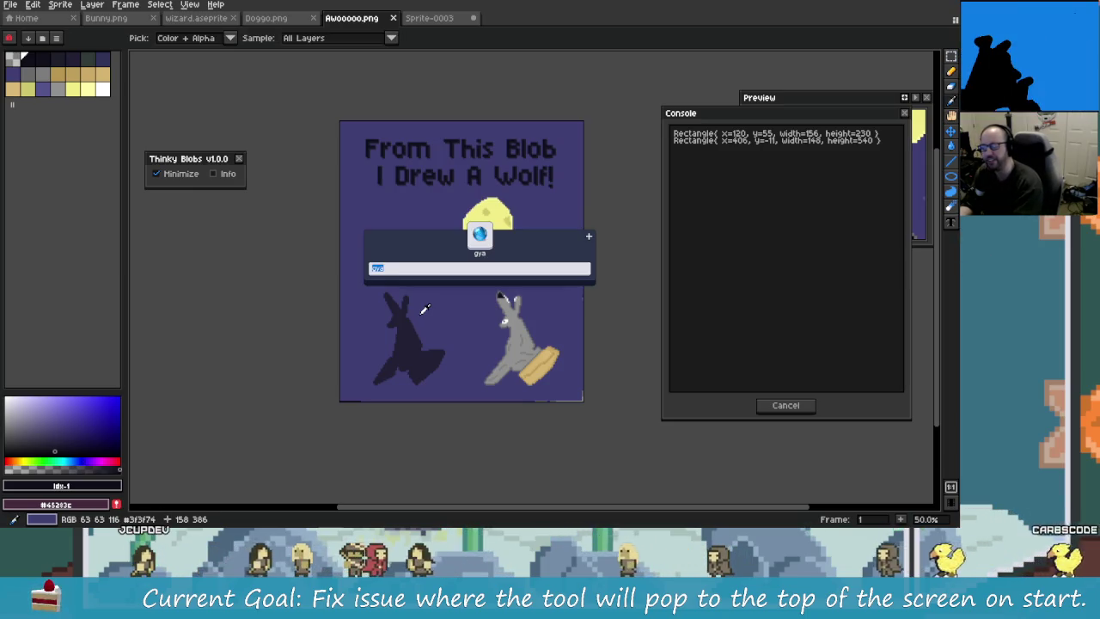
key(BackSpace)
key(Escape)
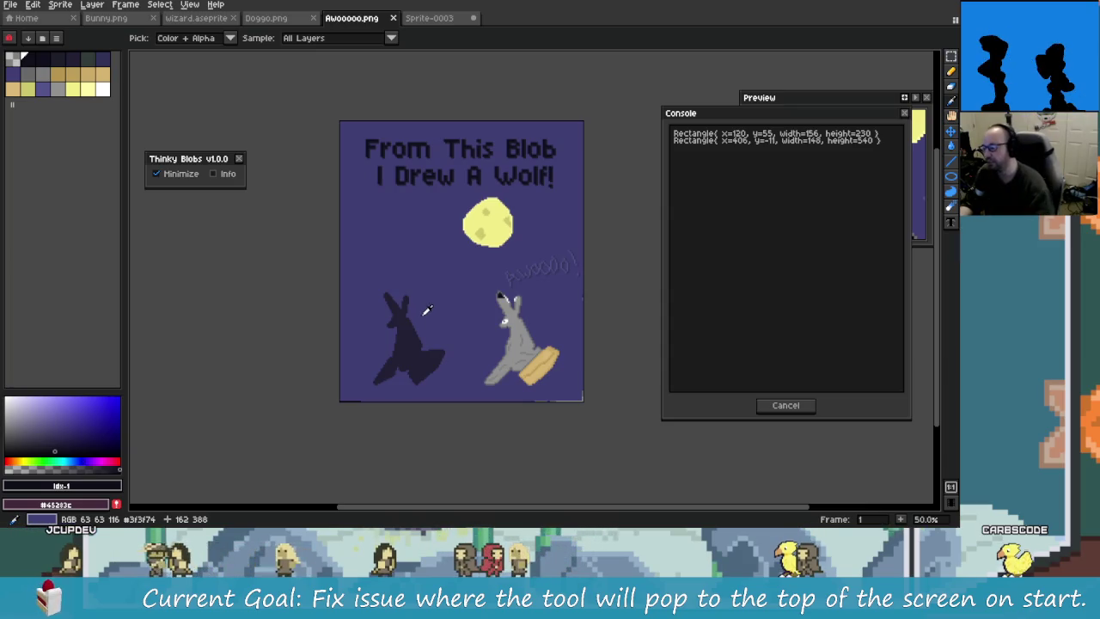
key(b)
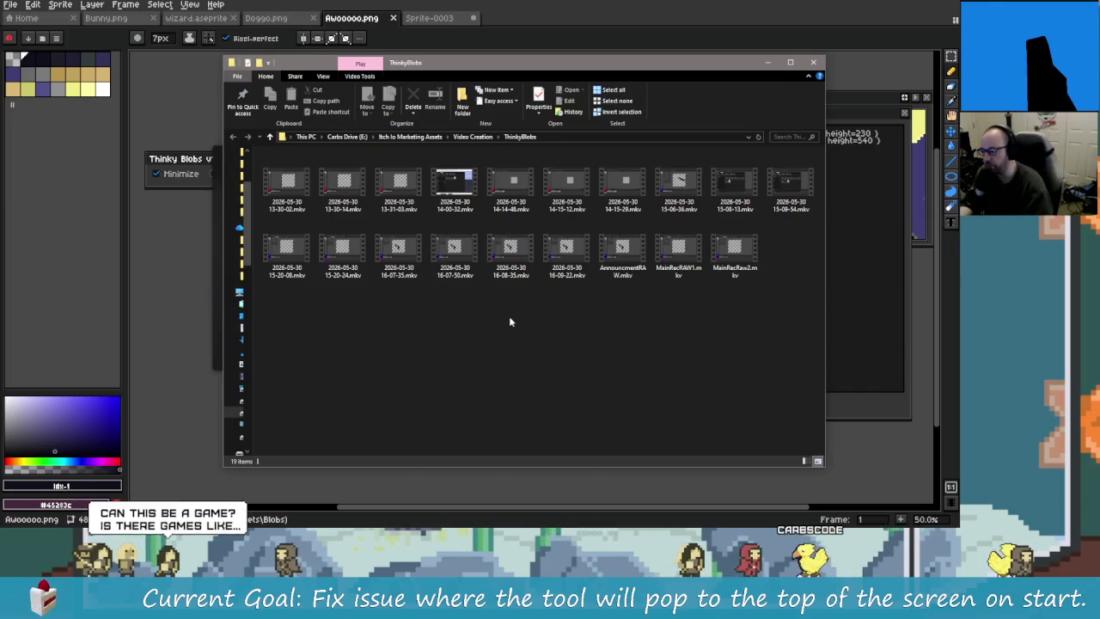
Move the ThinkyBlobs folder window lower and play AnnouncementRAW.mkv
mouse_move(651, 58)
mouse_down()
mouse_move(612, 238)
mouse_move(576, 134)
mouse_up()
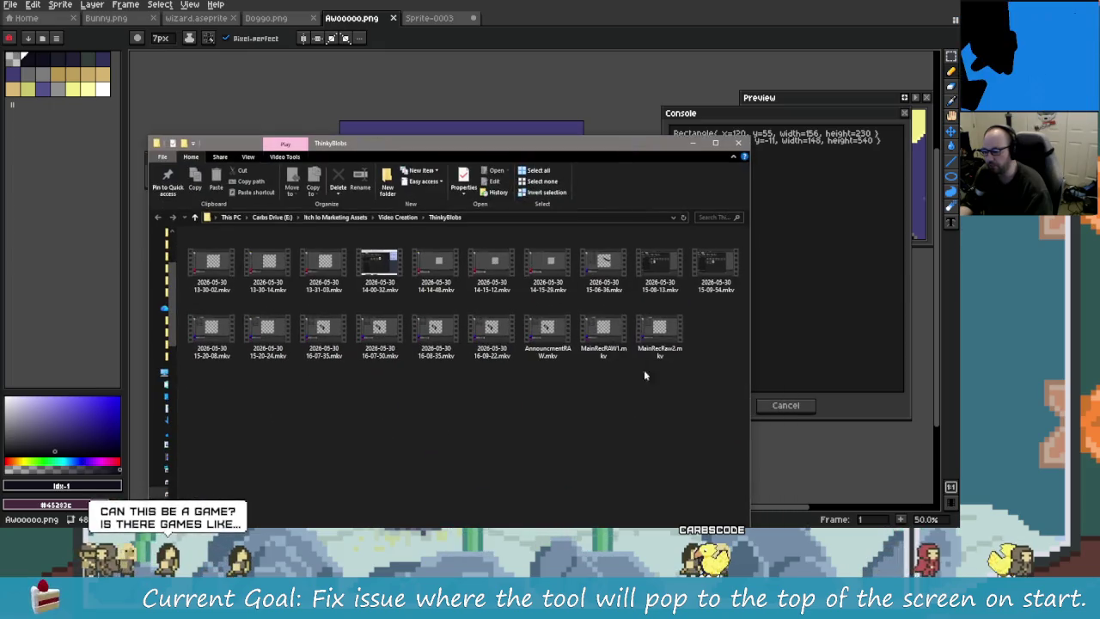
double_click(557, 330)
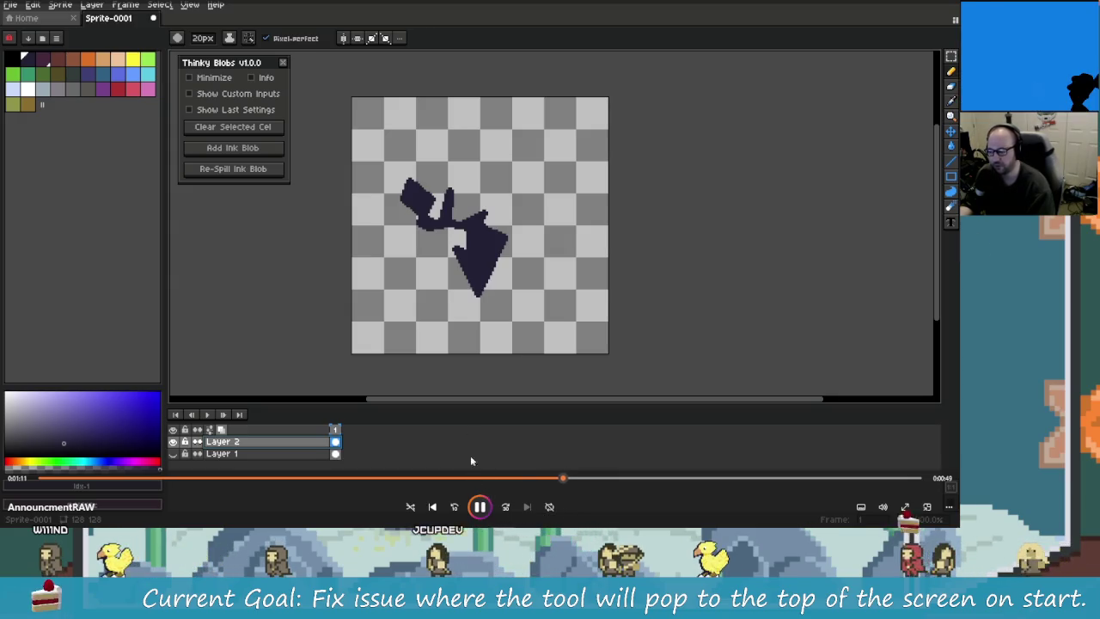
Pause the AnnouncementRAW recording and close the media player
click(480, 506)
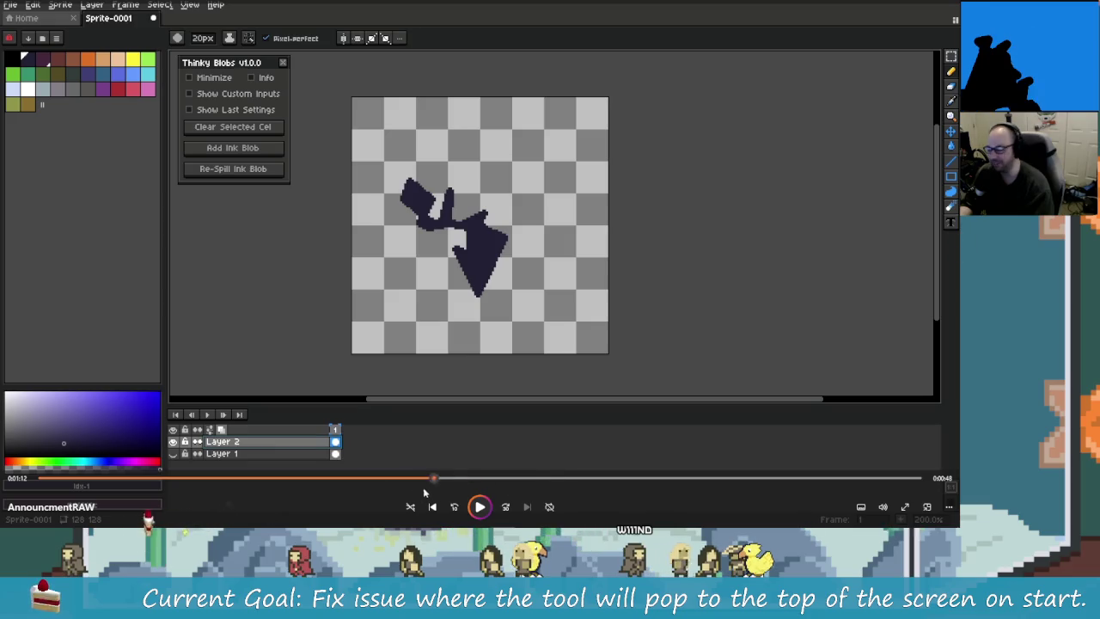
click(931, 12)
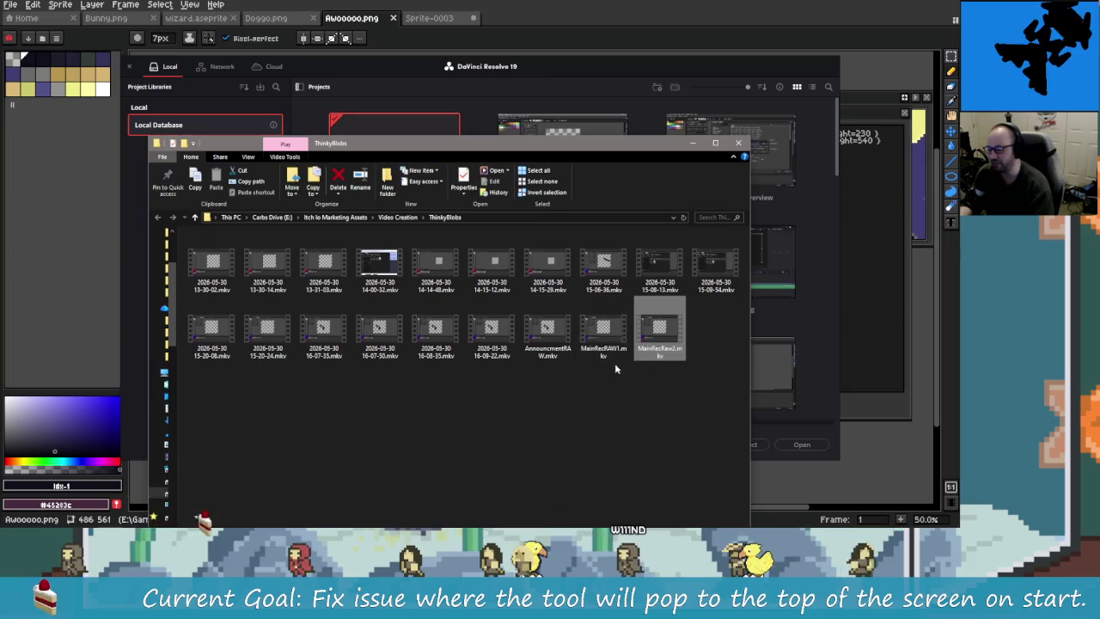
Close the ThinkyBlobs folder window and the DaVinci Resolve project manager
click(738, 143)
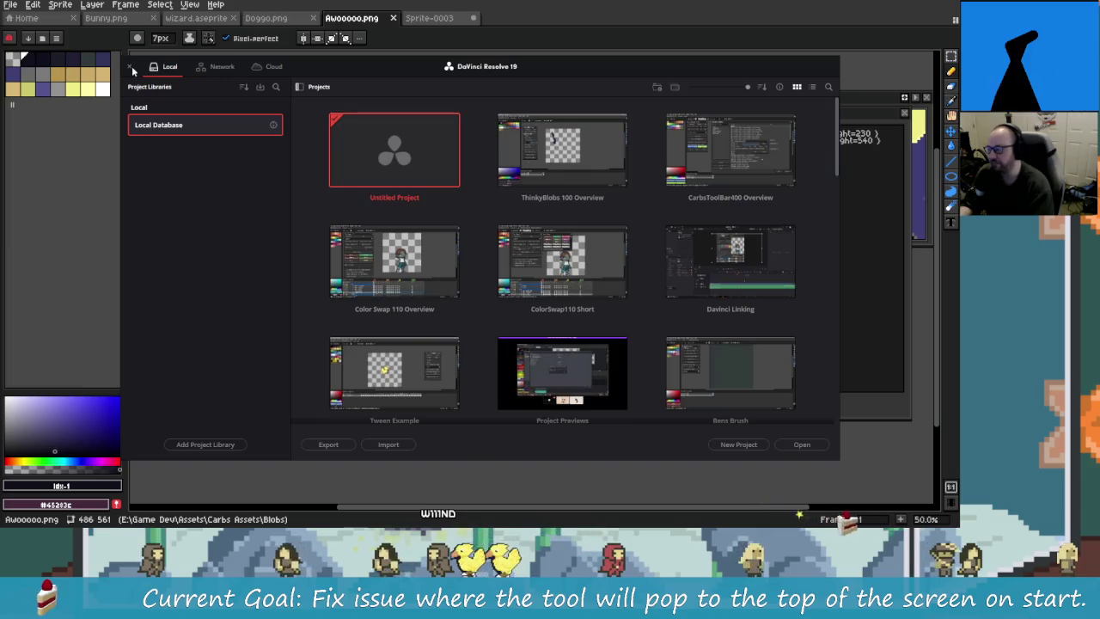
double_click(413, 201)
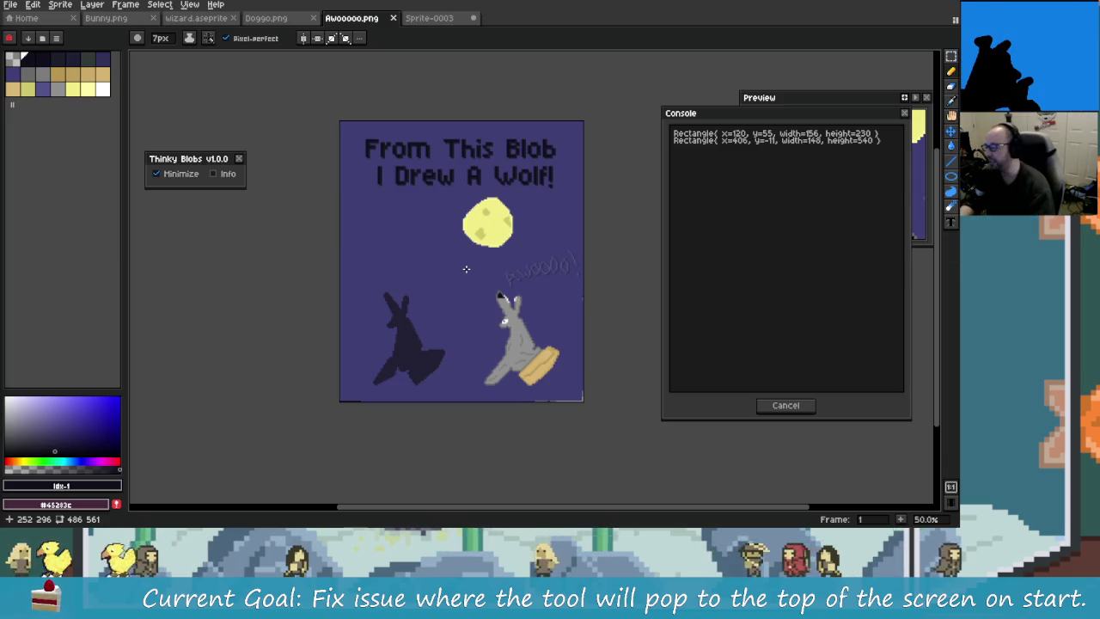
Un-minimize Thinky Blobs, move it down, and enable Show Last Settings and Show Custom Inputs
click(189, 177)
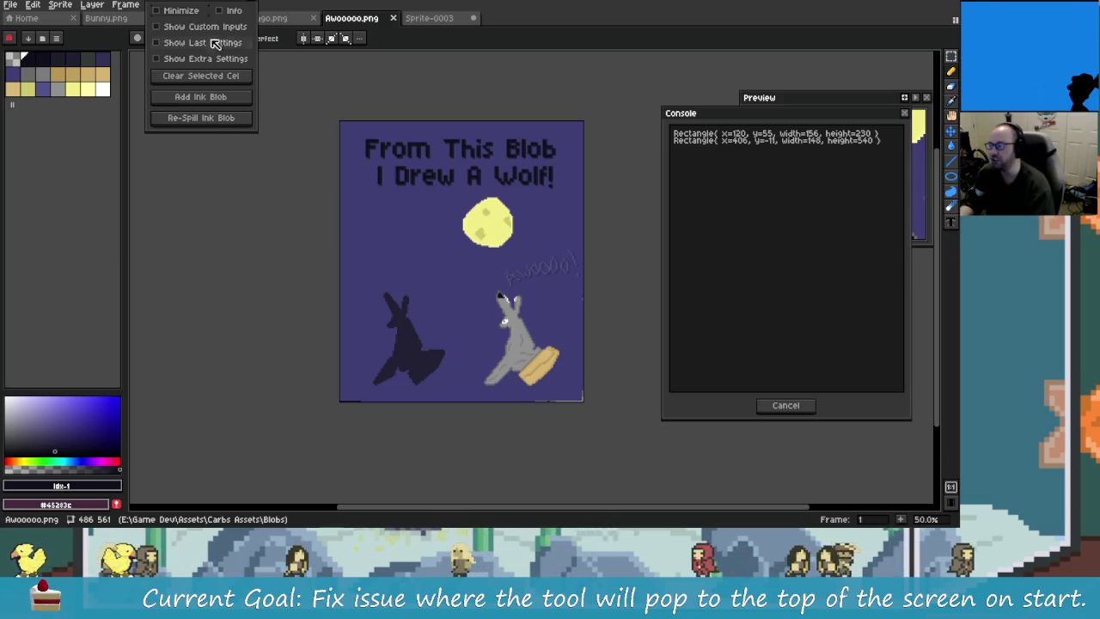
drag(215, 8, 207, 67)
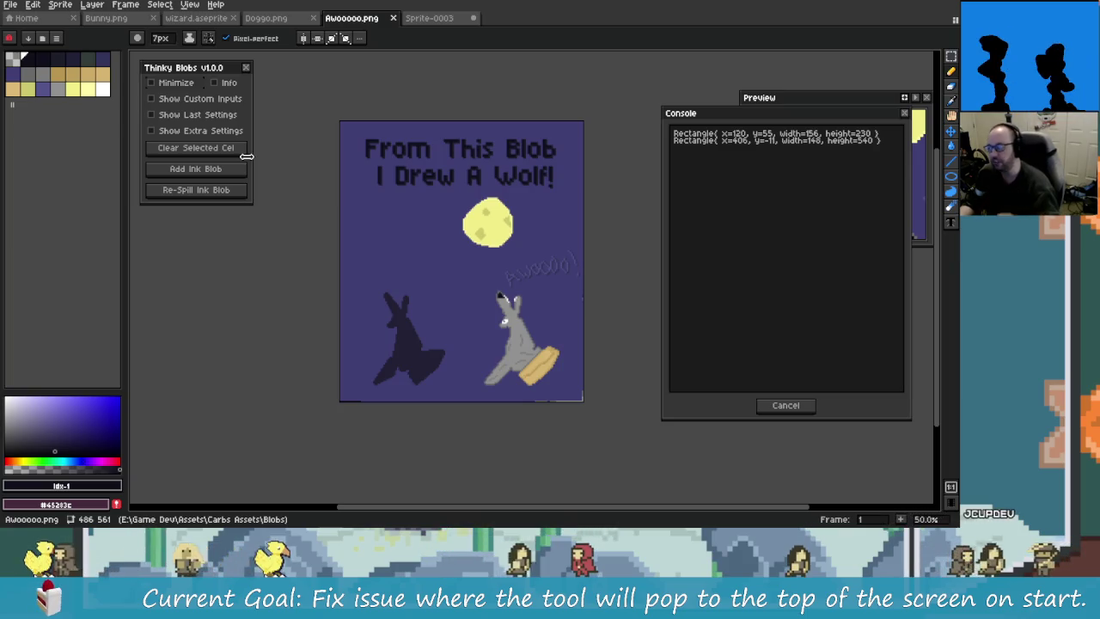
click(213, 122)
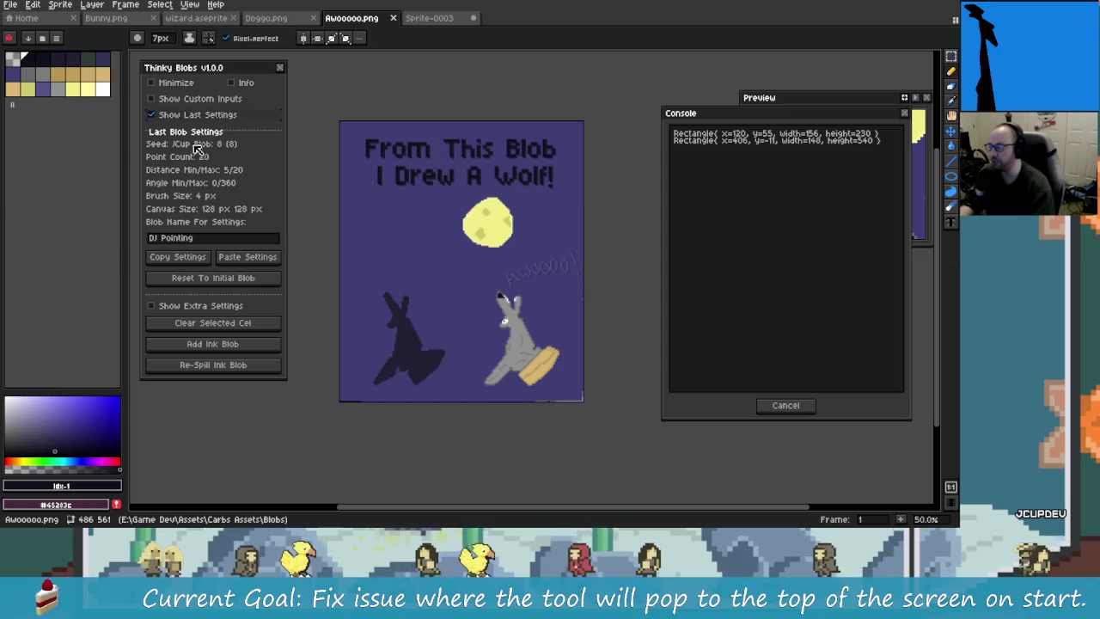
click(213, 101)
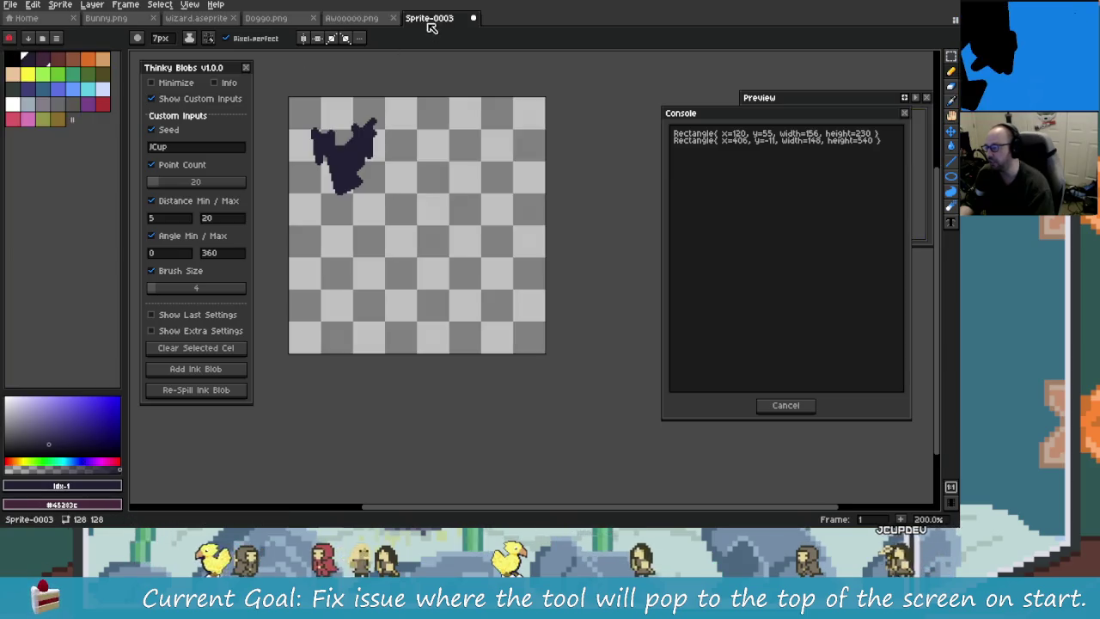
On Sprite-0003, raise the point count to 54 and re-spill the ink blob repeatedly
key(ctrl+Tab)
drag(167, 183, 188, 193)
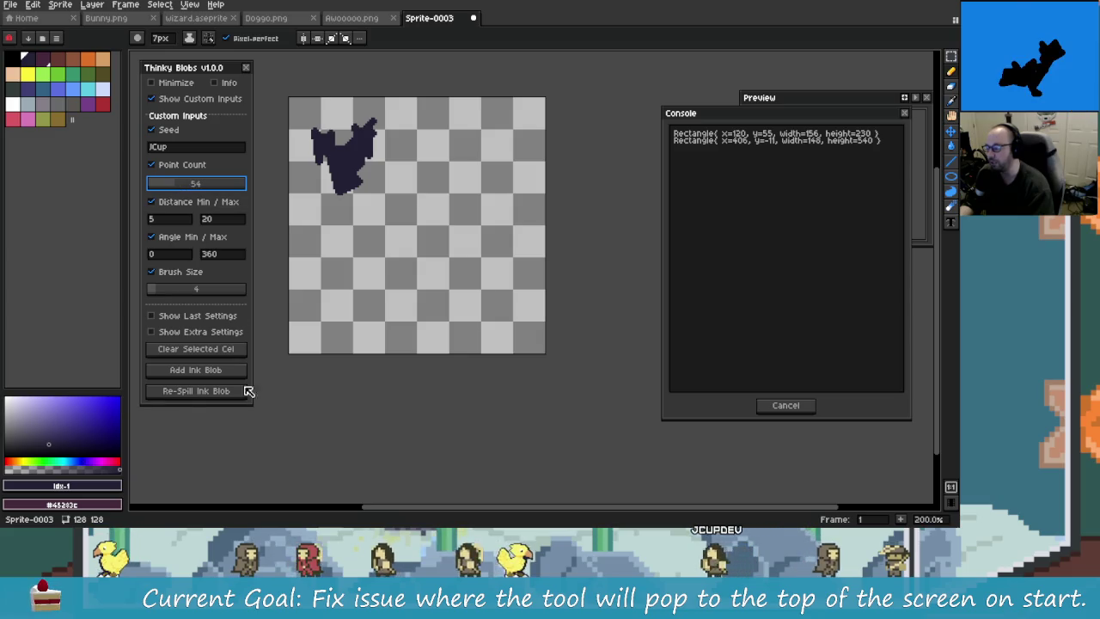
click(215, 396)
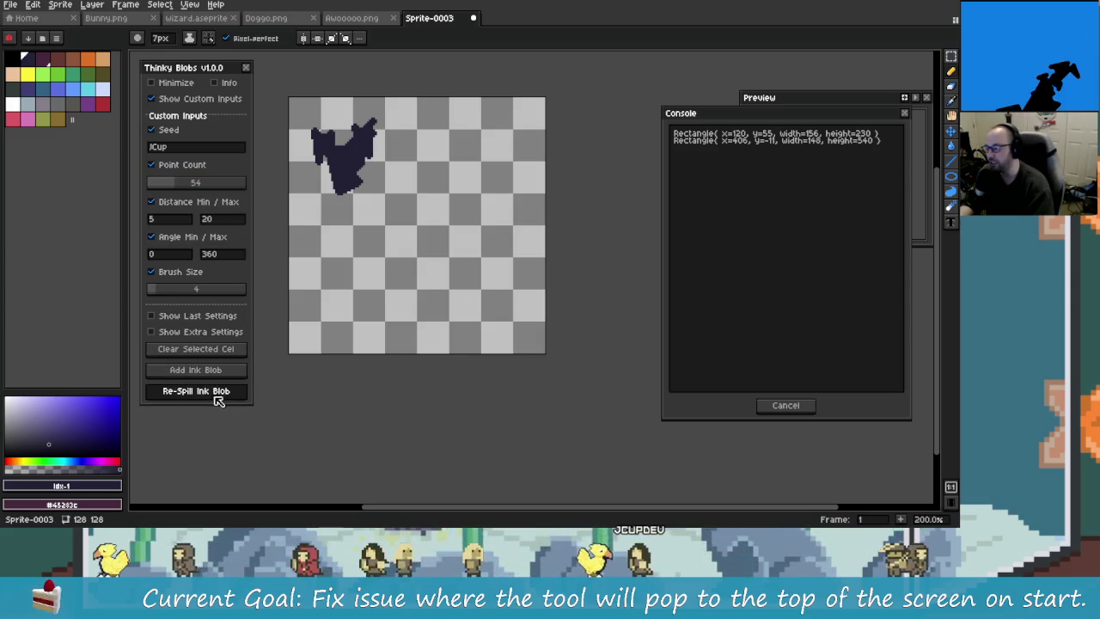
click(216, 394)
click(236, 397)
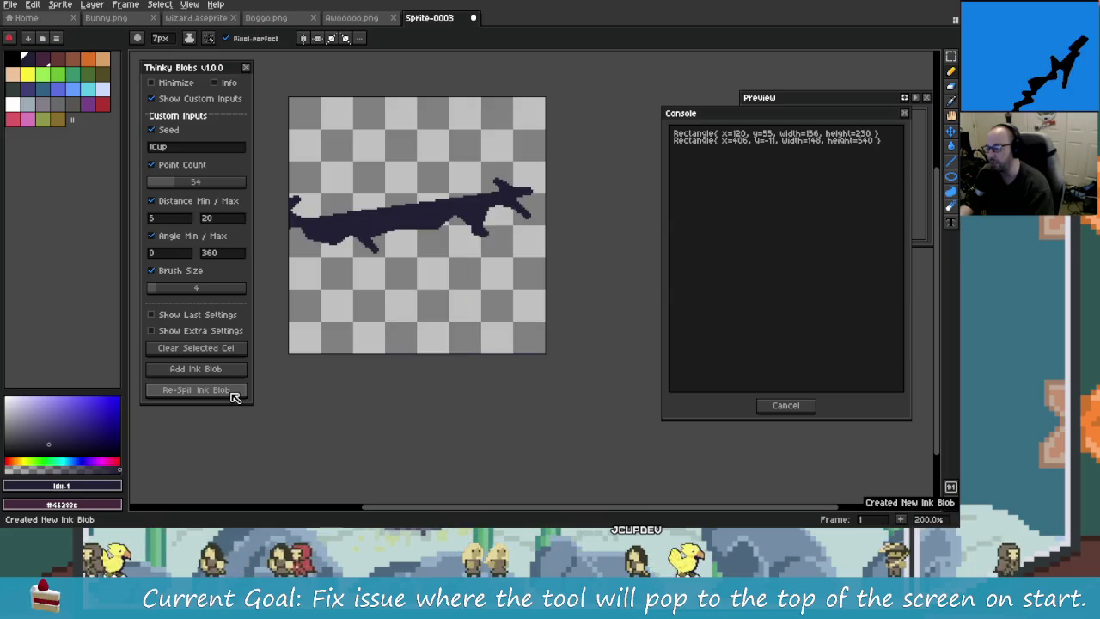
click(234, 394)
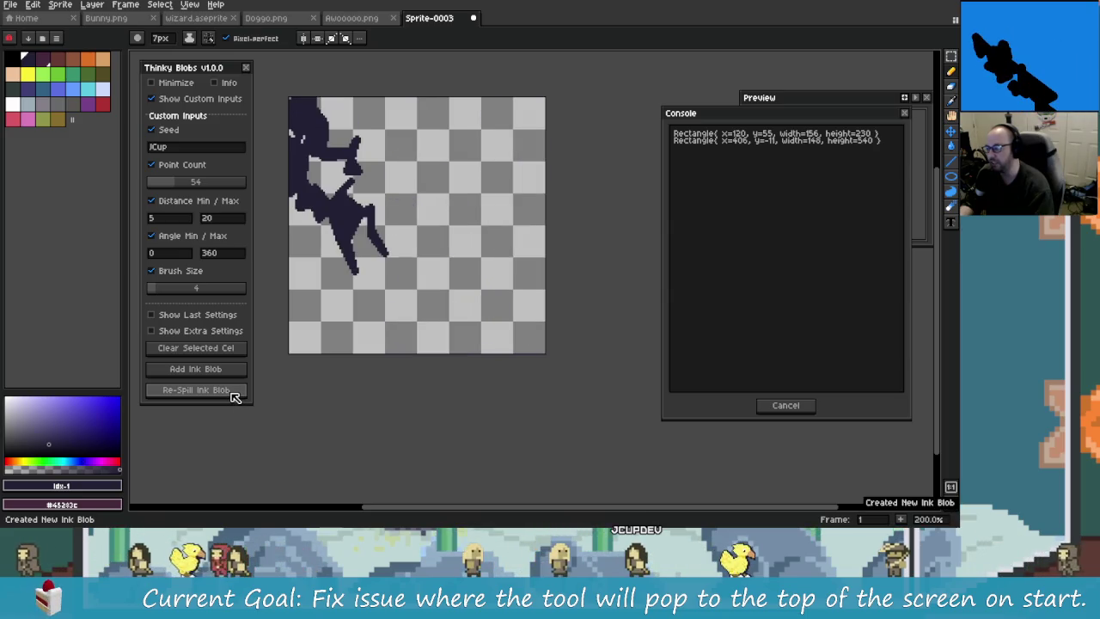
click(234, 396)
click(233, 396)
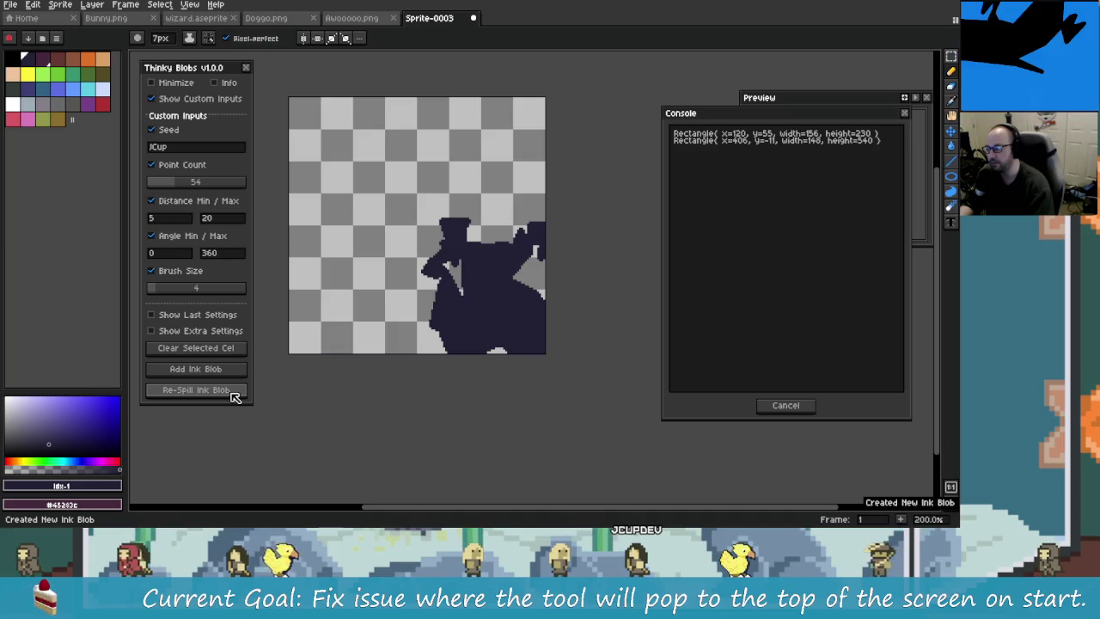
Set the maximum distance to 6 and re-spill the ink blob several times
click(236, 223)
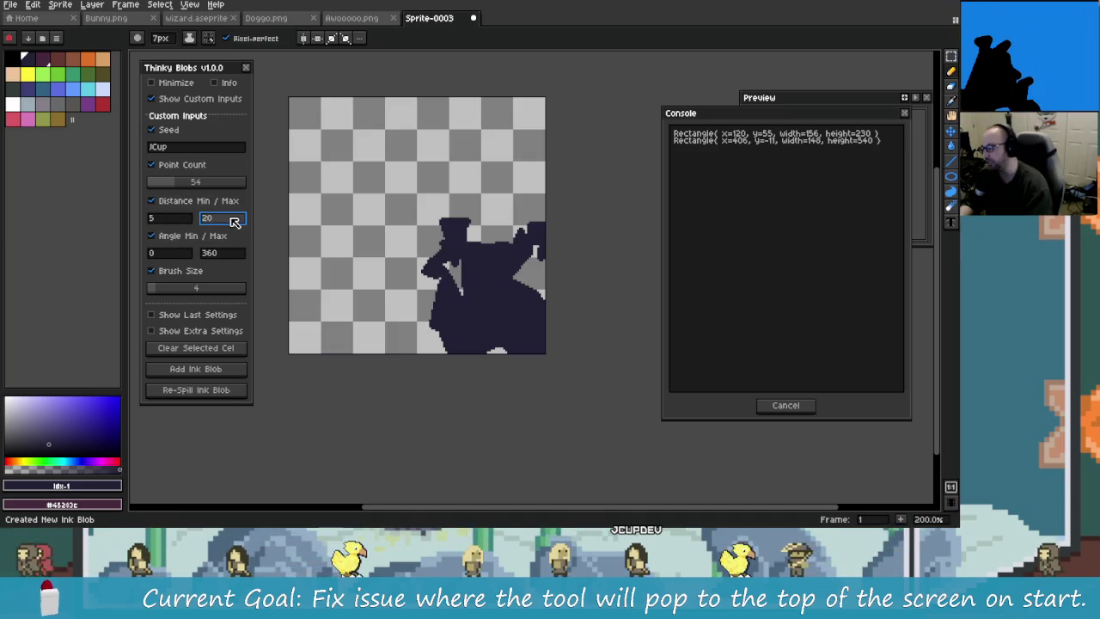
key(BackSpace)
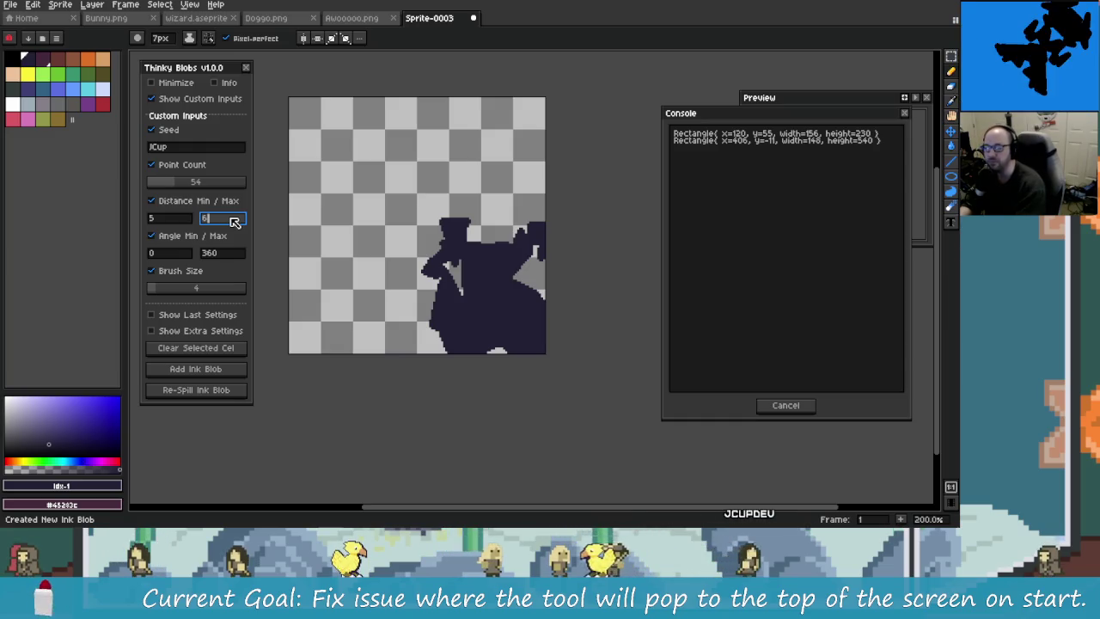
text(6)
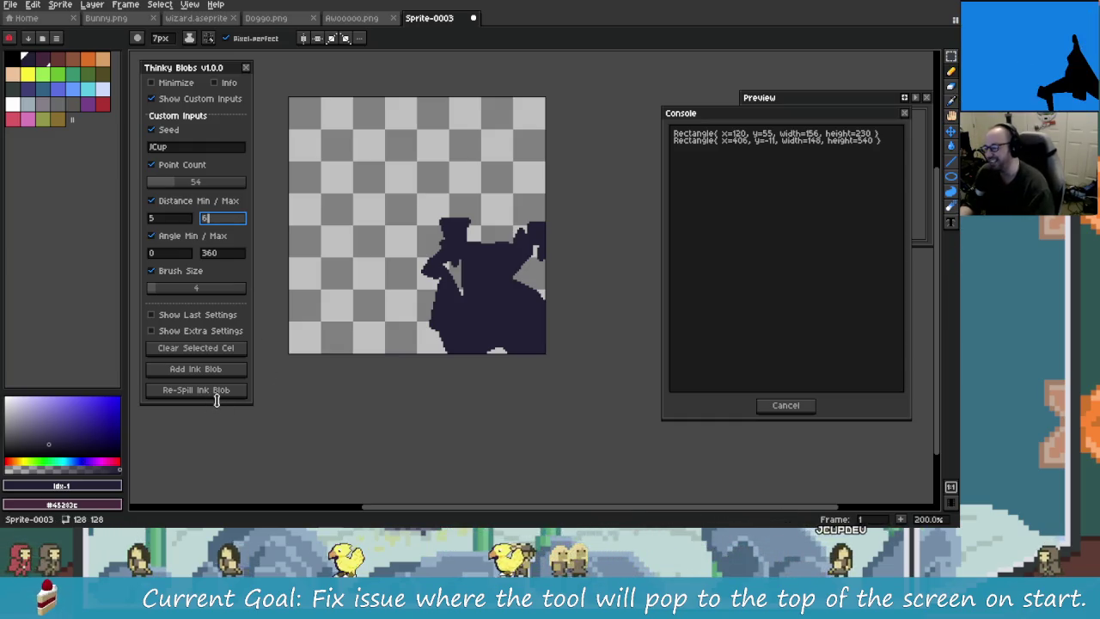
click(217, 392)
click(222, 393)
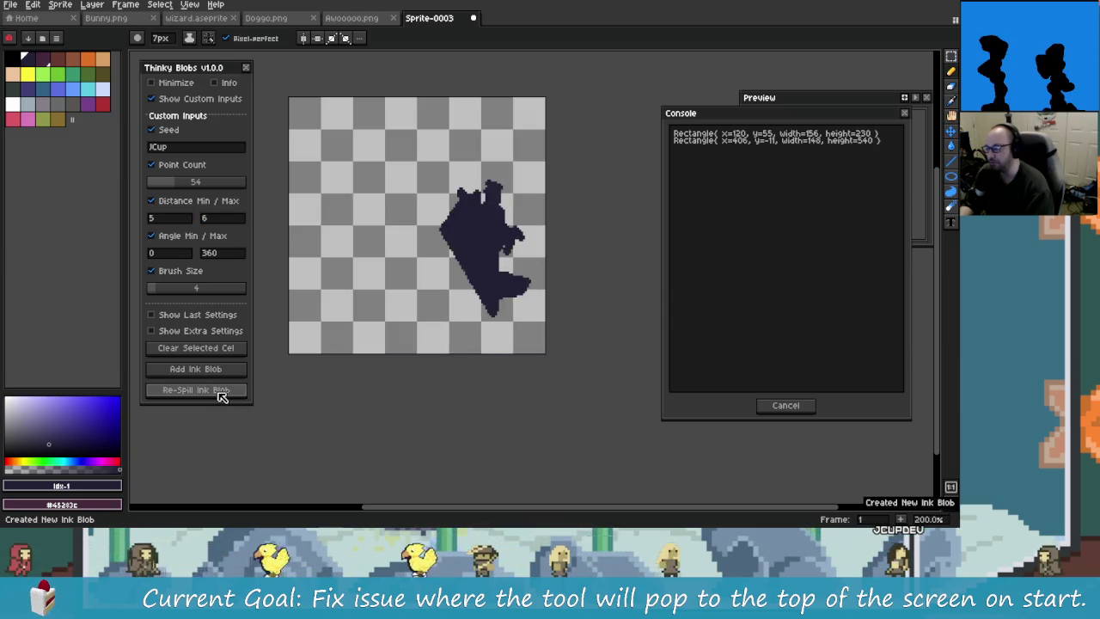
click(221, 394)
click(222, 393)
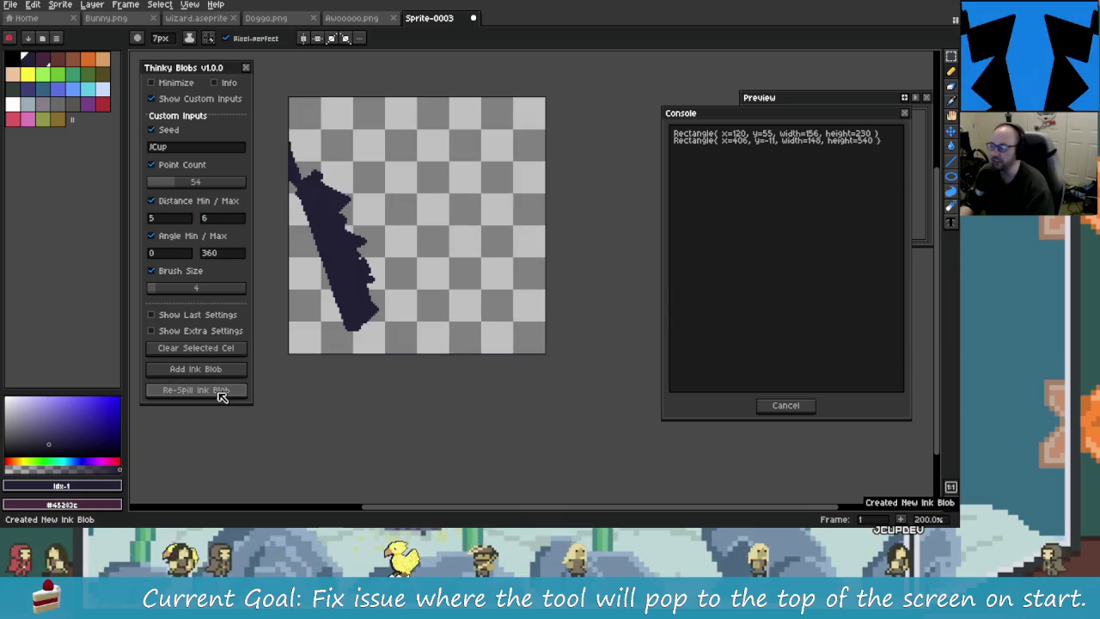
click(222, 394)
click(221, 394)
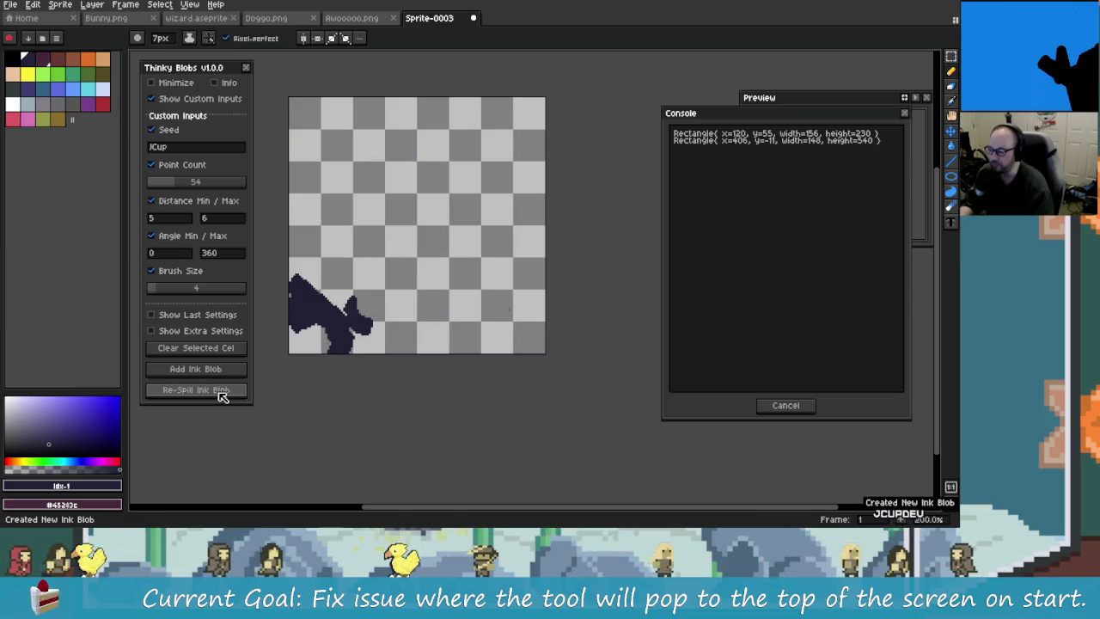
Drop the Point Count from 56 to 3 and re-spill a small blob
click(170, 185)
drag(160, 186, 147, 189)
click(226, 391)
Re-spill the blob twice, then adjust the Point Count to 20
click(226, 391)
click(226, 391)
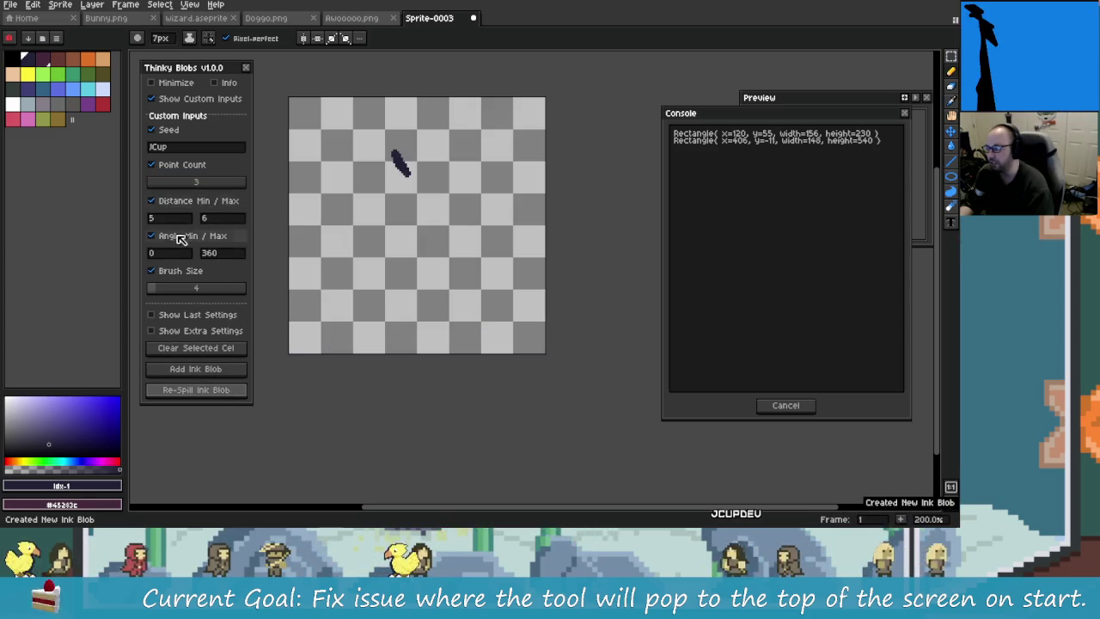
click(178, 186)
scroll(171, 190, up, 10)
scroll(169, 189, up, 7)
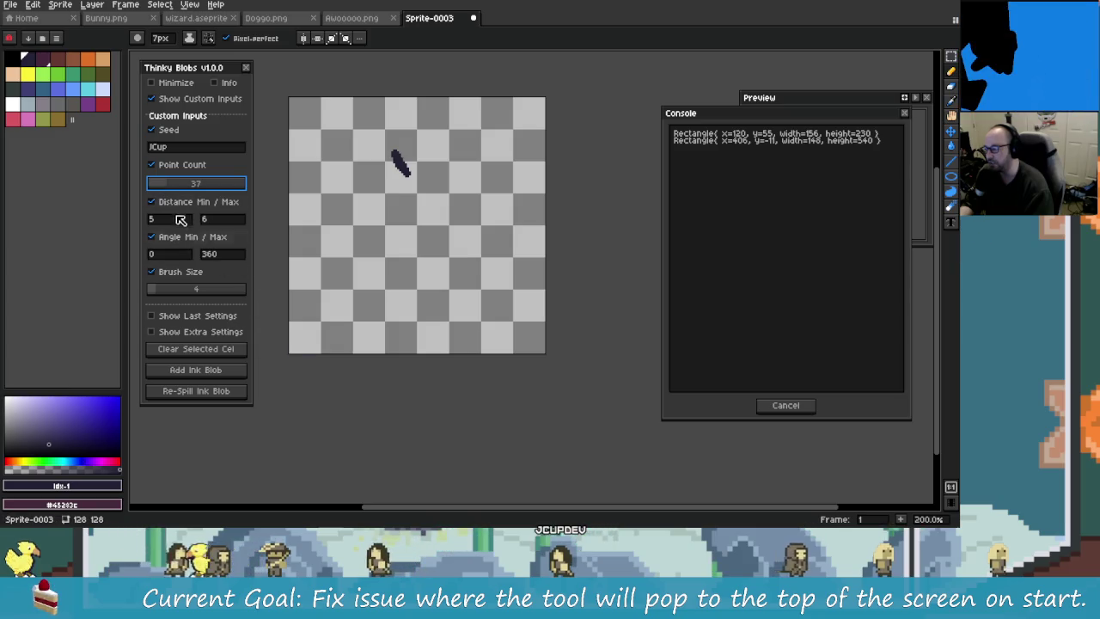
click(164, 185)
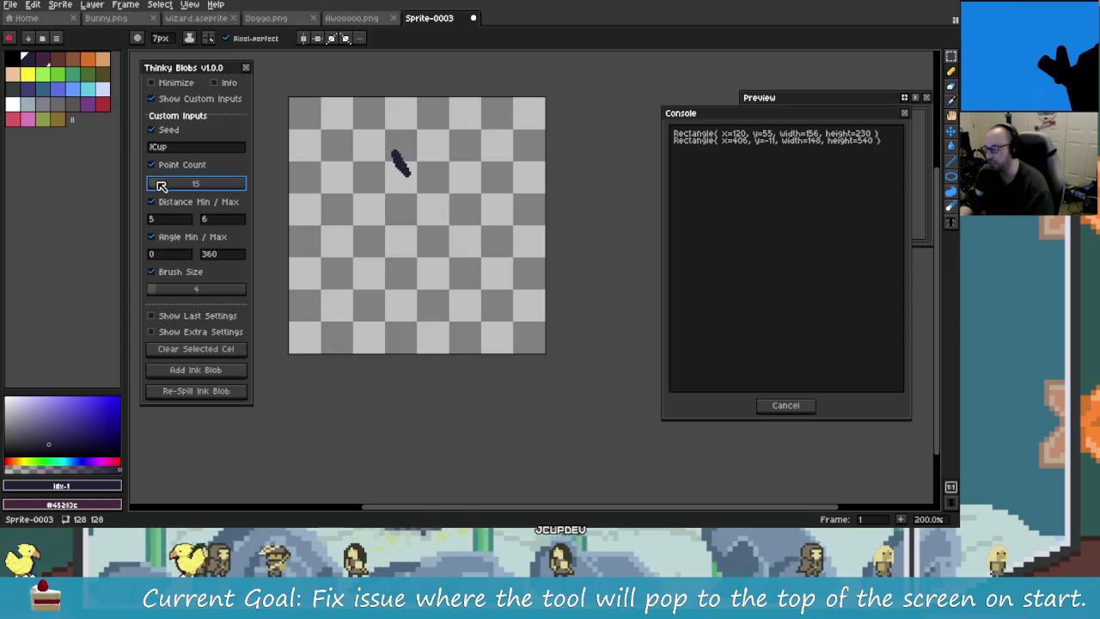
Re-spill the 20-point ink blob seven times, then turn off the fixed Seed
click(236, 393)
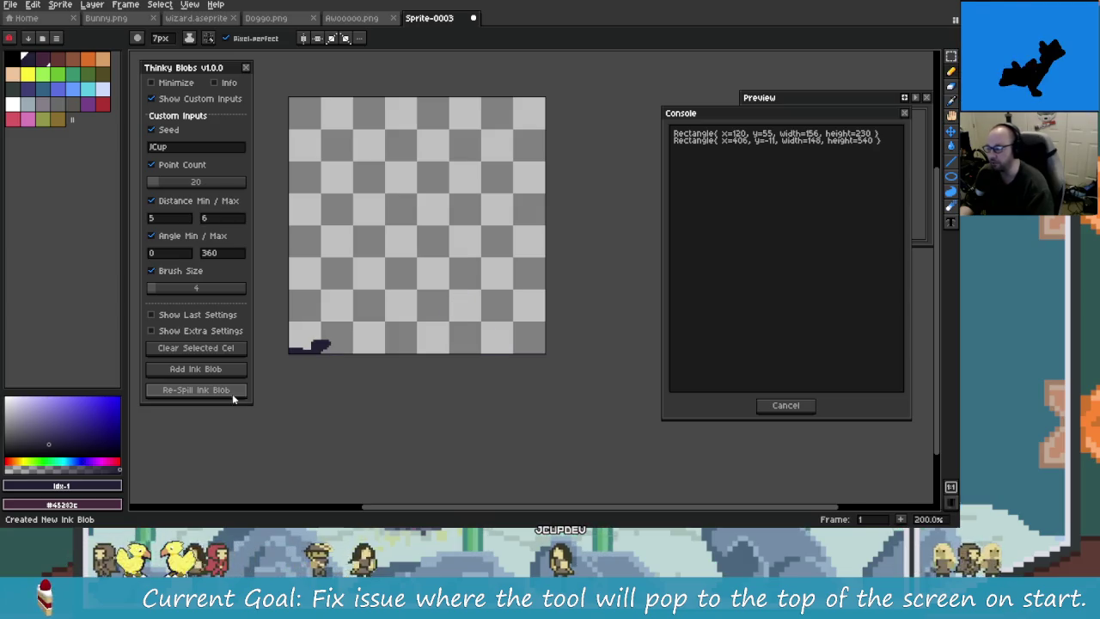
click(234, 395)
click(221, 393)
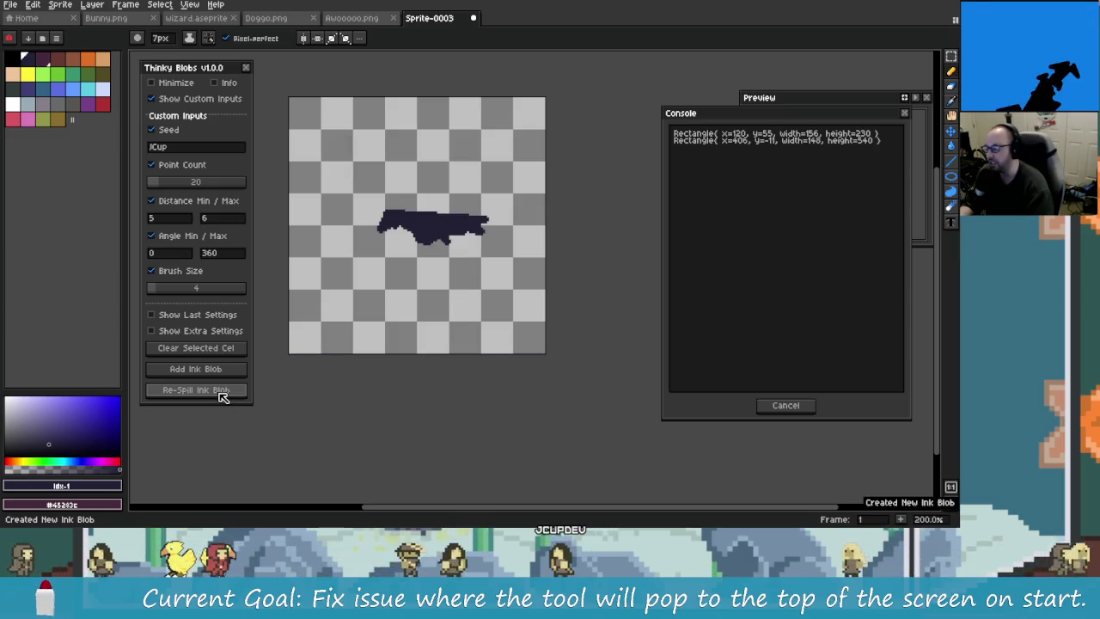
click(221, 393)
click(222, 394)
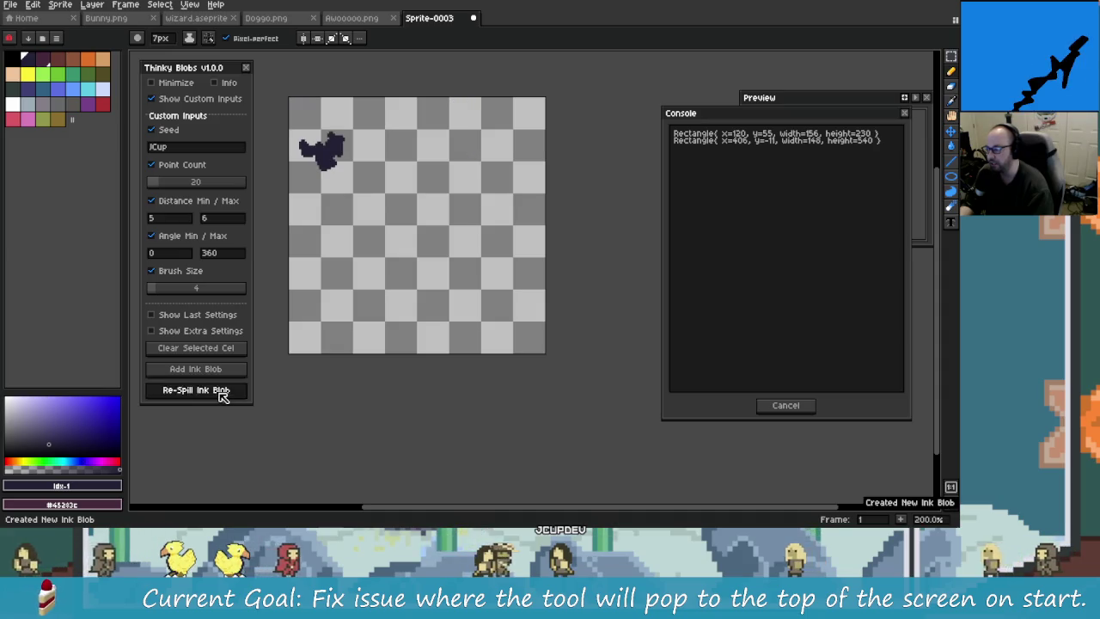
click(222, 394)
click(221, 395)
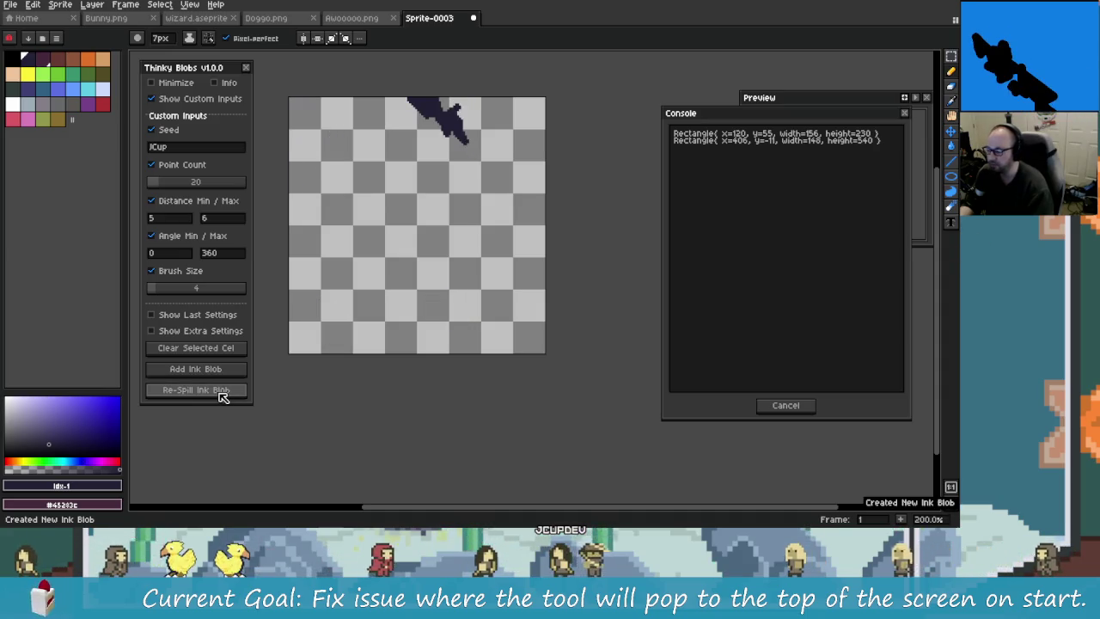
click(151, 129)
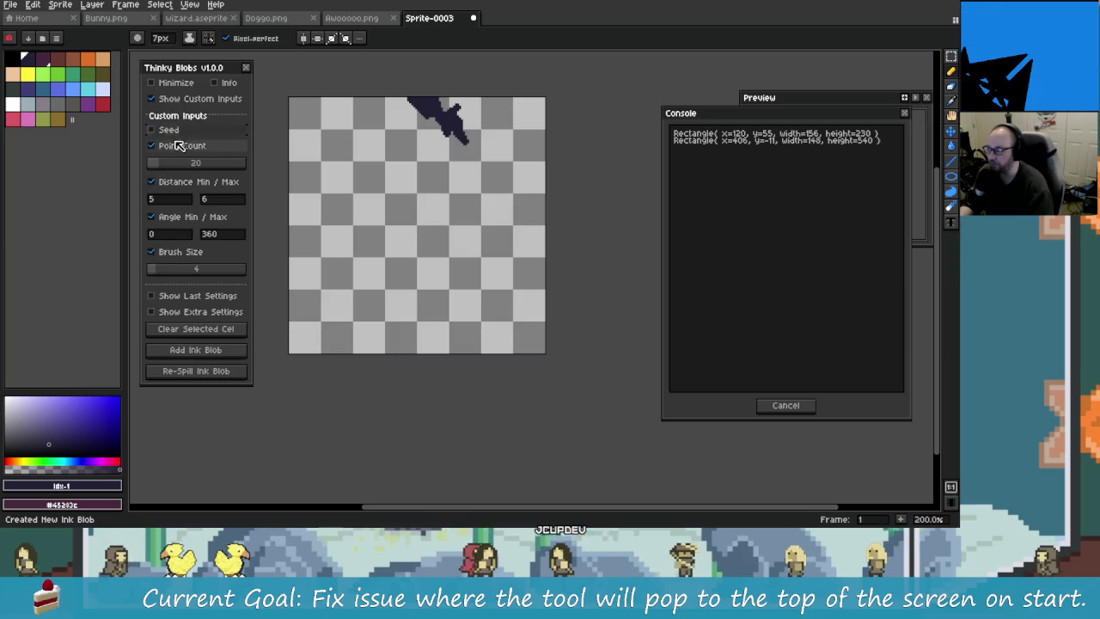
Hide the custom inputs, then draw curved, S-shaped, figure-8 and wavy test strokes, undoing each
click(168, 98)
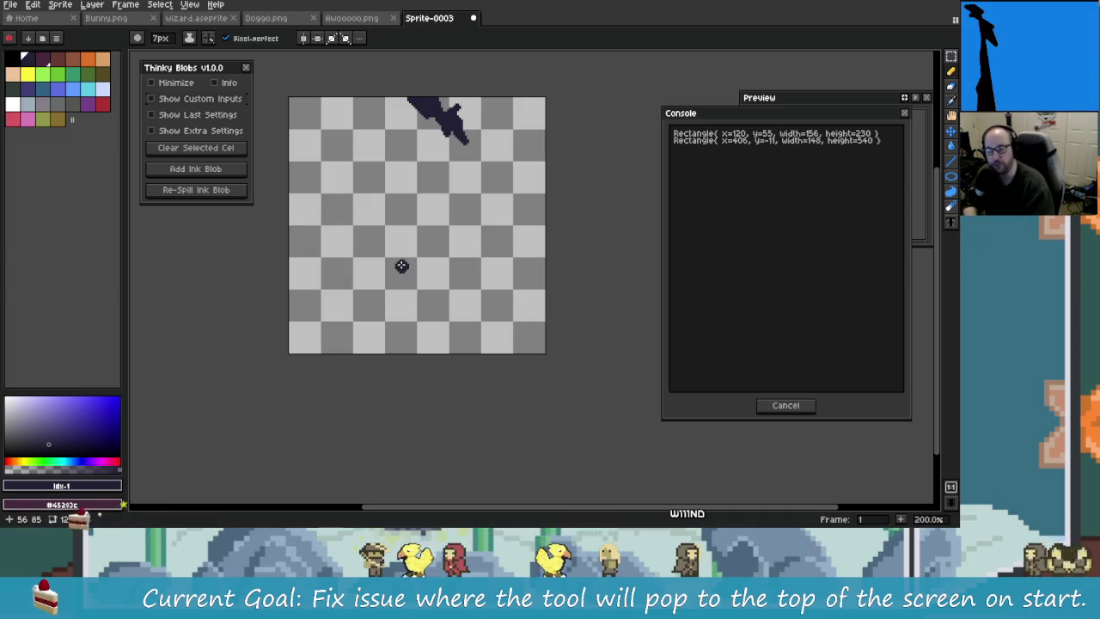
drag(425, 290, 388, 186)
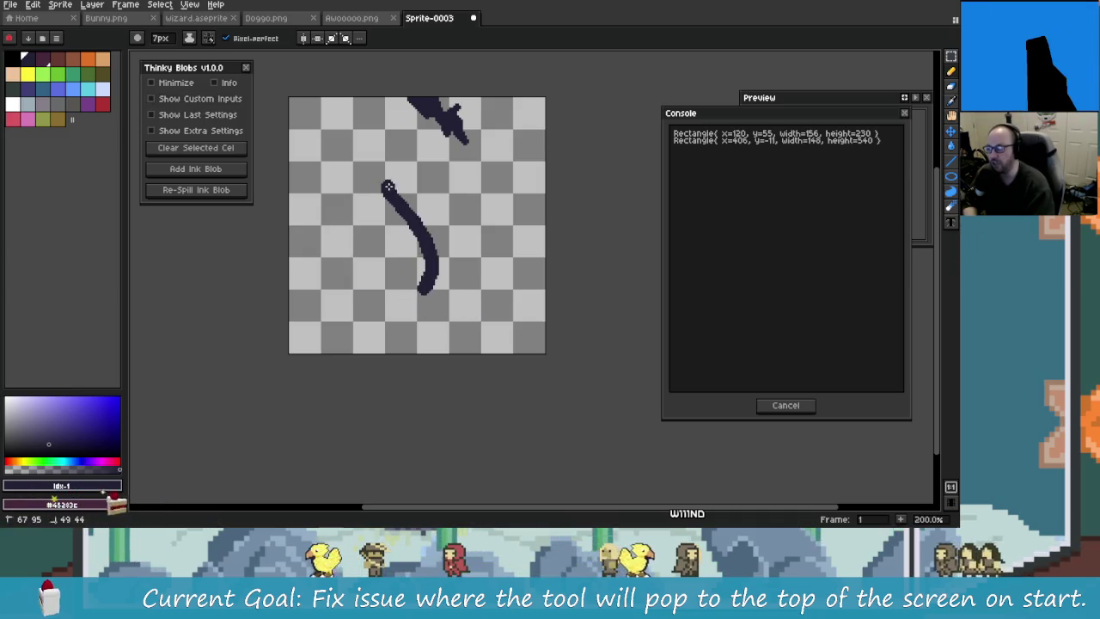
key(ctrl+z)
mouse_move(378, 295)
mouse_down()
mouse_move(441, 245)
mouse_move(430, 160)
mouse_up()
key(ctrl+z)
drag(352, 312, 404, 176)
key(ctrl+z)
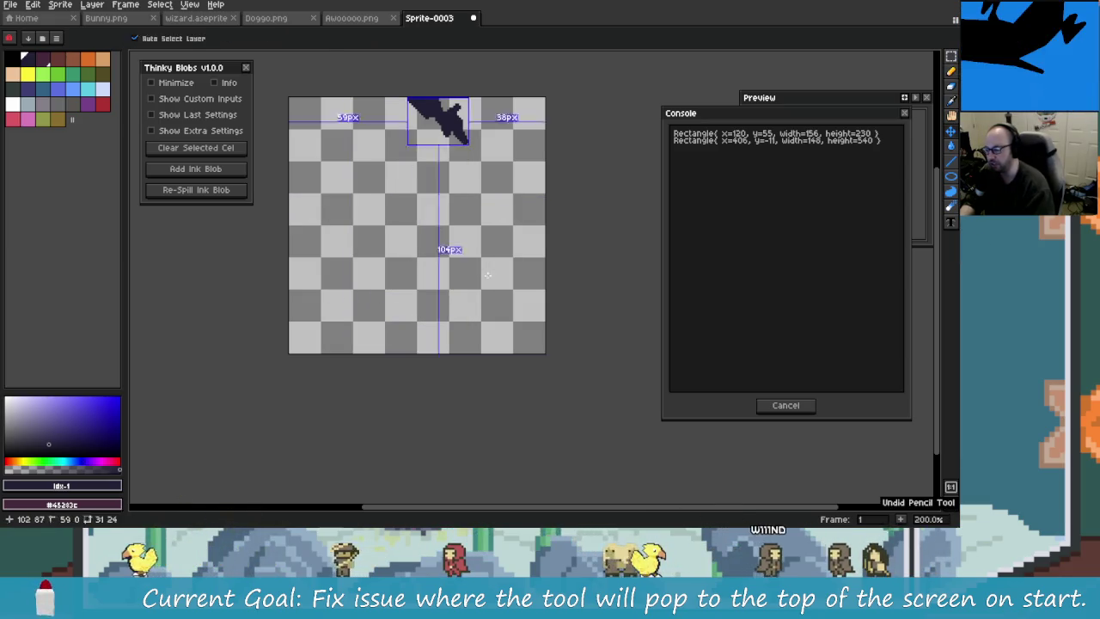
drag(350, 325, 457, 177)
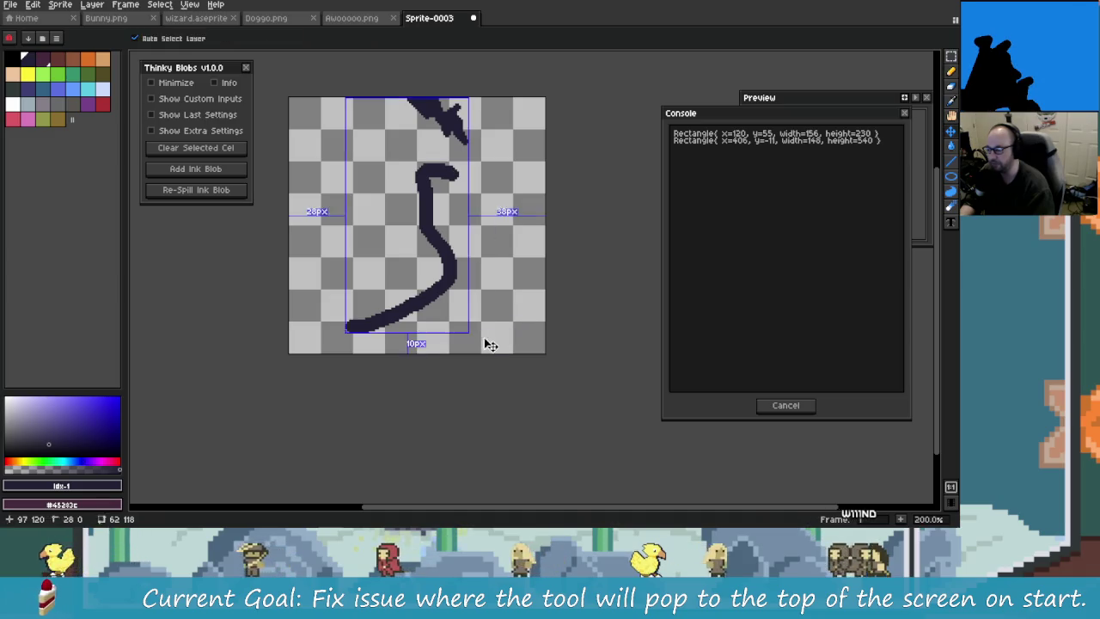
key(ctrl+z)
mouse_move(371, 313)
mouse_down()
mouse_move(434, 241)
mouse_move(380, 213)
mouse_move(515, 251)
mouse_up()
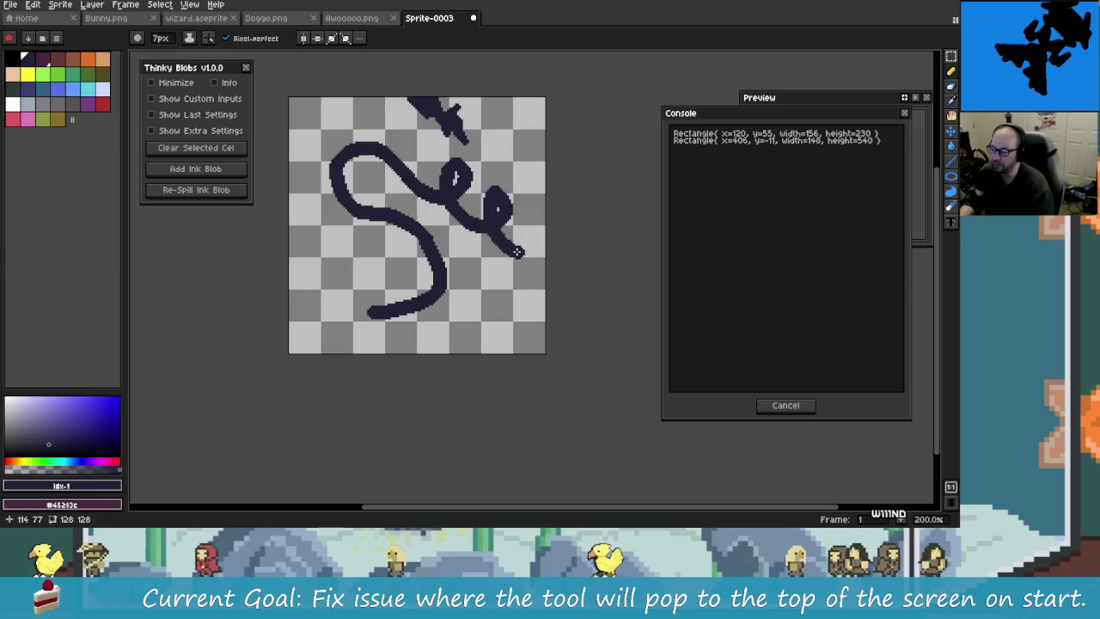
key(ctrl+z)
mouse_move(440, 250)
mouse_down()
mouse_move(404, 331)
mouse_move(434, 258)
mouse_up()
key(ctrl+z)
drag(357, 307, 383, 101)
key(ctrl+z)
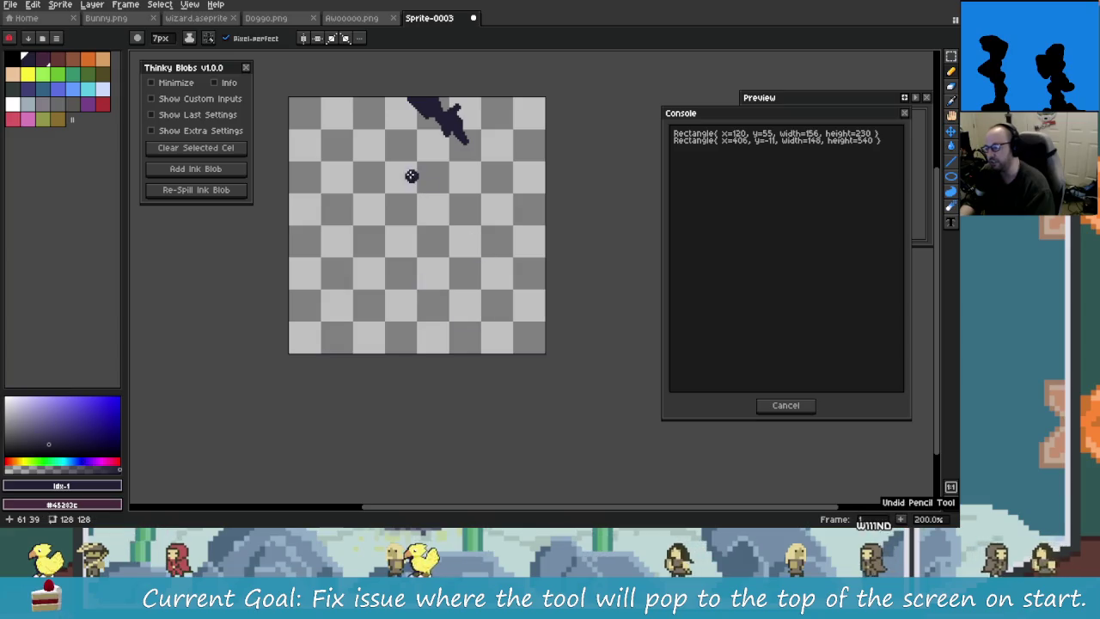
Draw more S-shaped, curved and looping test strokes, undo each, then switch to Obsidian
mouse_move(329, 320)
mouse_down()
mouse_move(373, 160)
mouse_move(364, 125)
mouse_up()
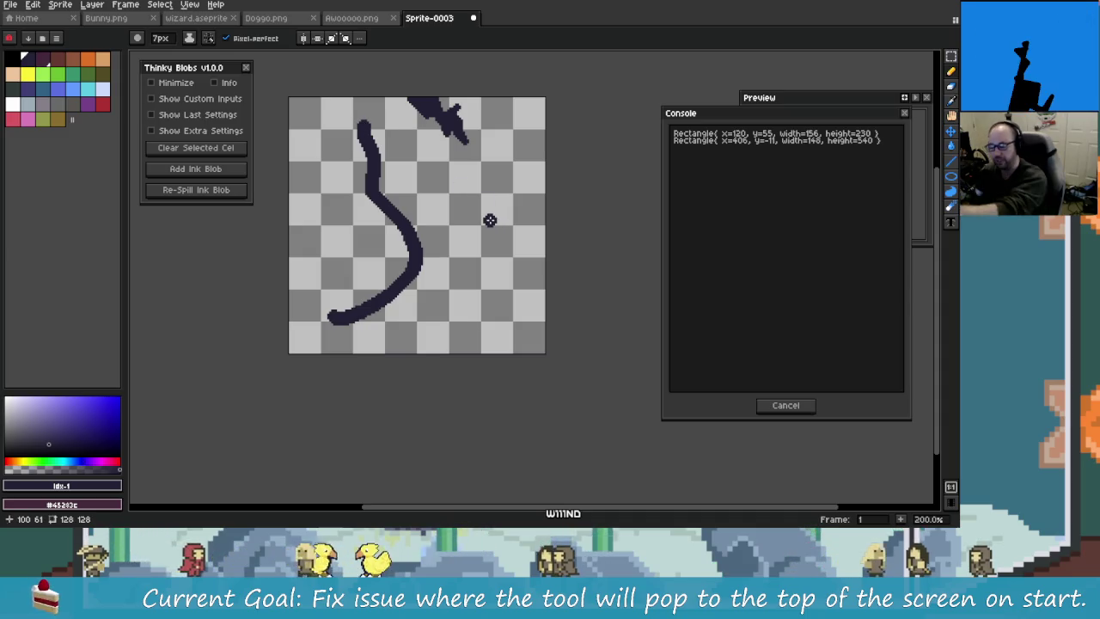
key(ctrl+z)
mouse_move(335, 315)
mouse_down()
mouse_move(395, 243)
mouse_move(393, 129)
mouse_up()
key(ctrl+z)
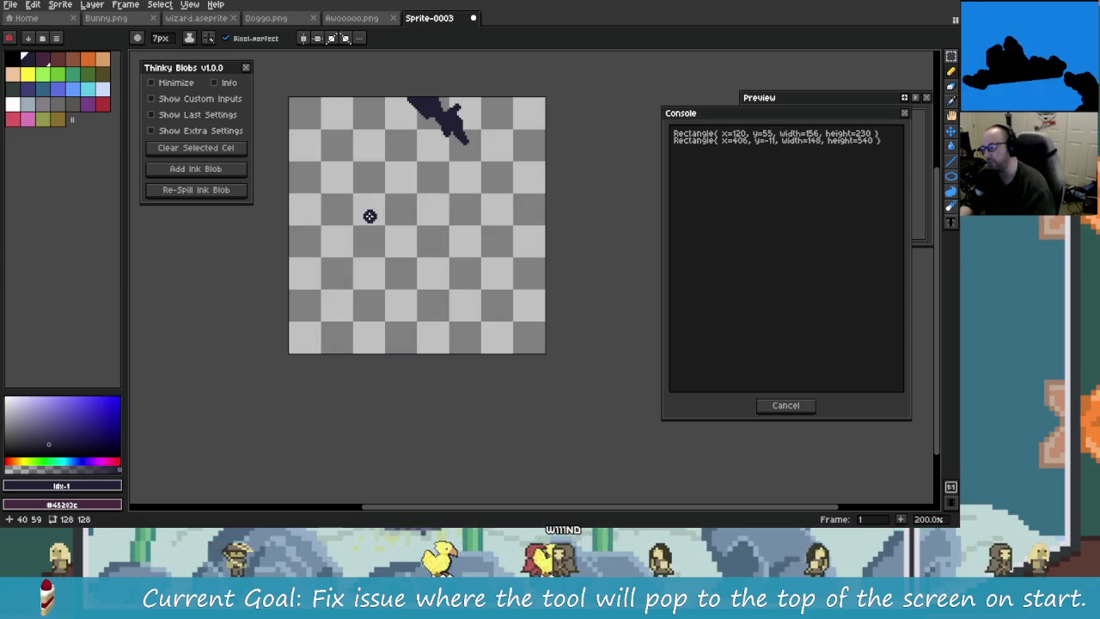
drag(335, 314, 404, 120)
key(ctrl+z)
drag(351, 311, 472, 200)
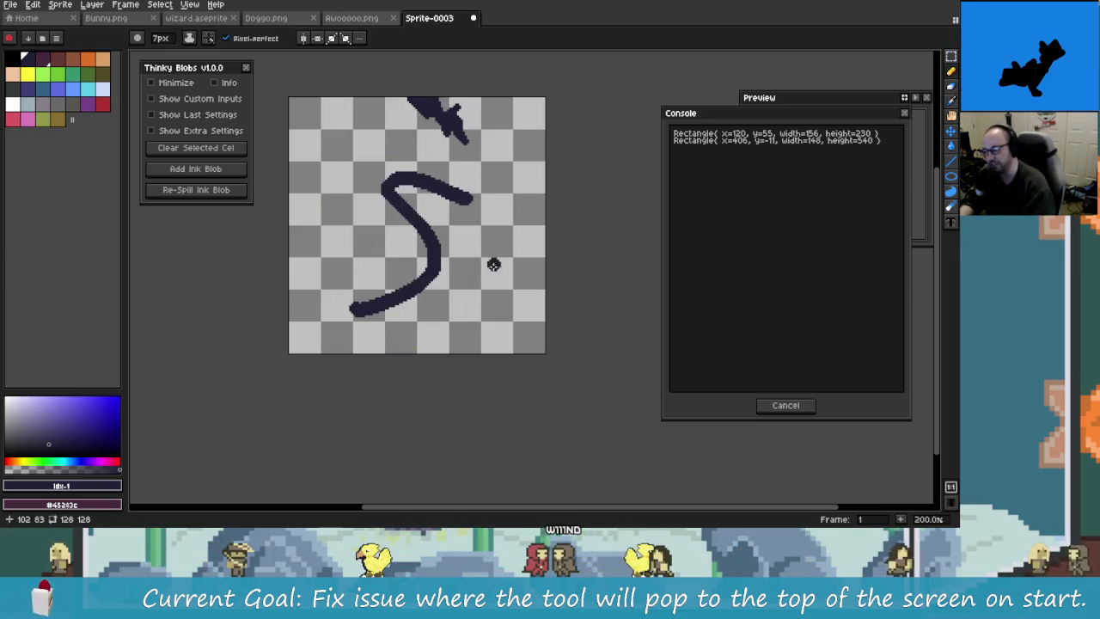
key(ctrl+z)
mouse_move(479, 313)
mouse_down()
mouse_move(375, 249)
mouse_move(365, 136)
mouse_up()
key(ctrl+z)
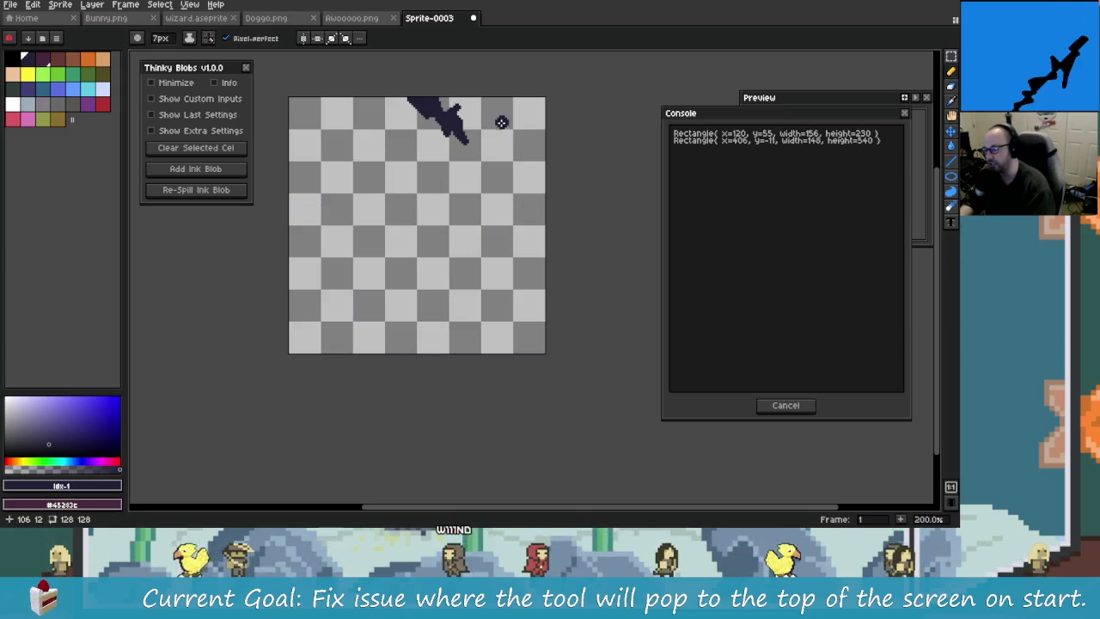
drag(501, 122, 514, 226)
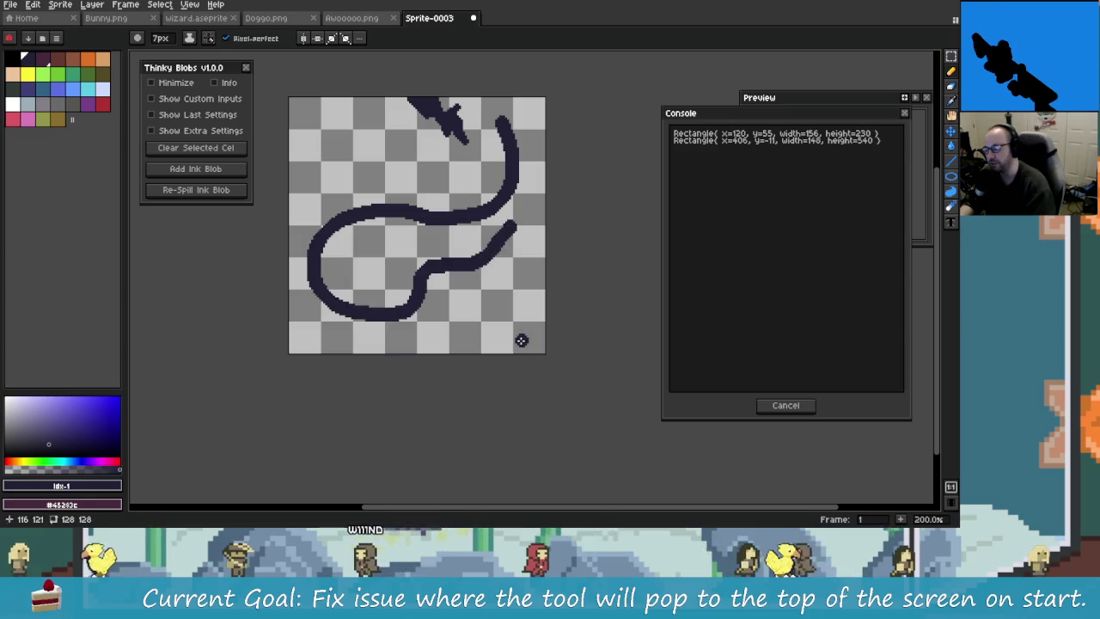
key(ctrl+z)
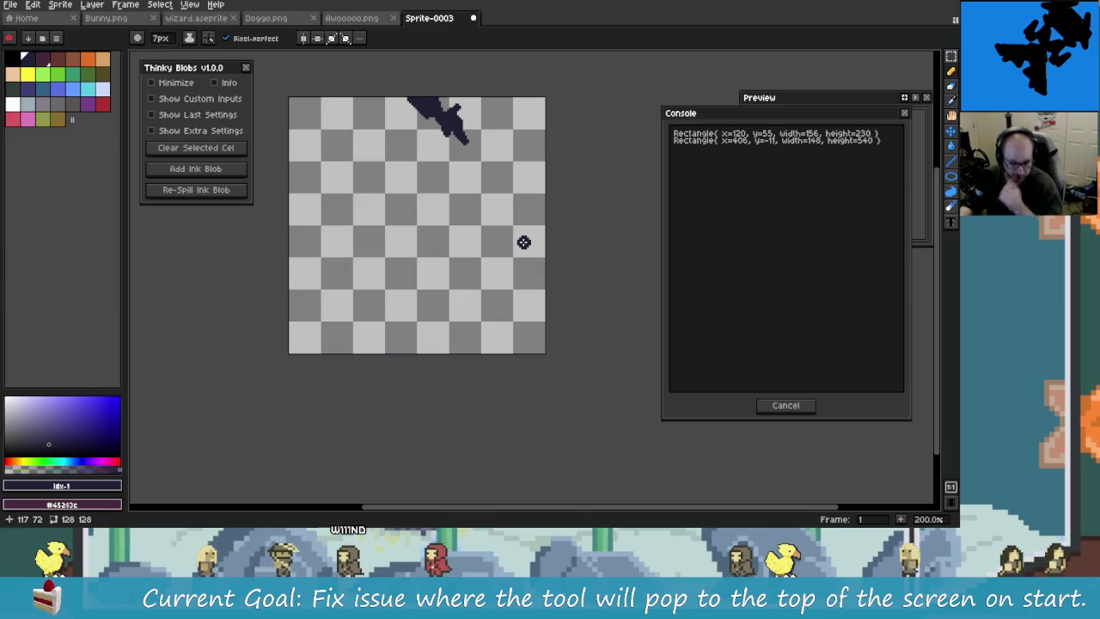
key(alt+Tab)
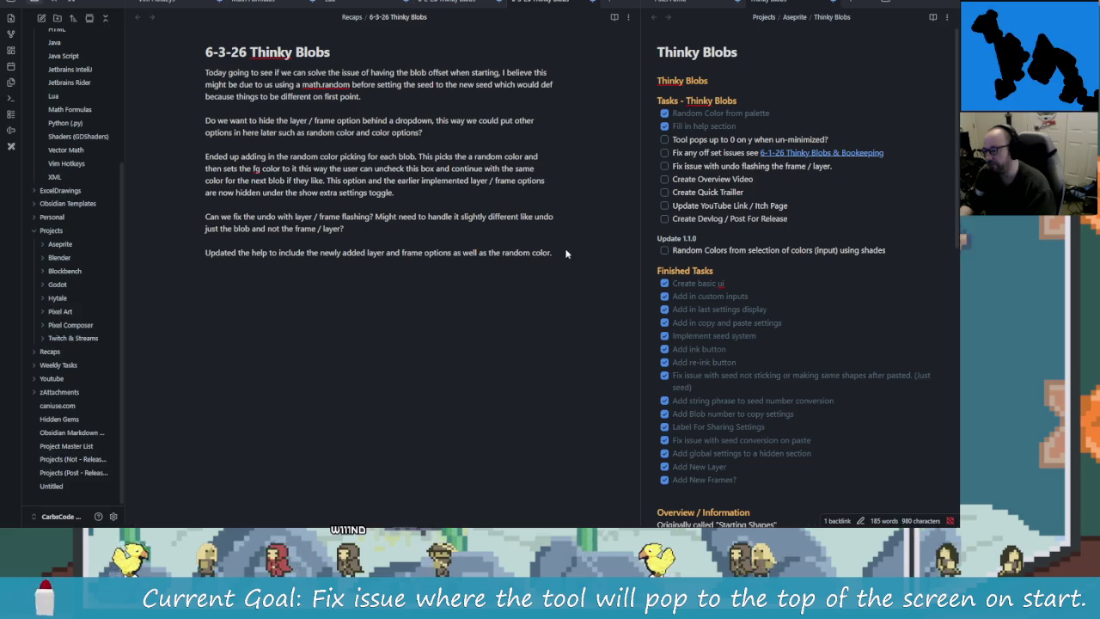
Skim the Thinky Blobs recap note in Obsidian, then bring back Awooooo.png in Aseprite
double_click(556, 251)
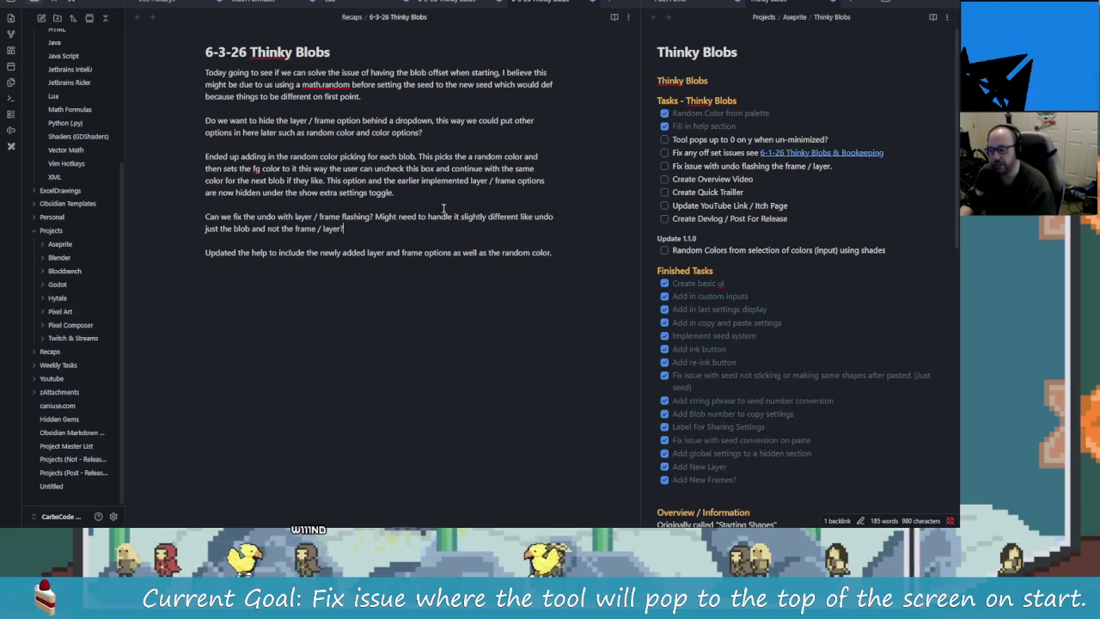
drag(367, 157, 372, 169)
click(556, 249)
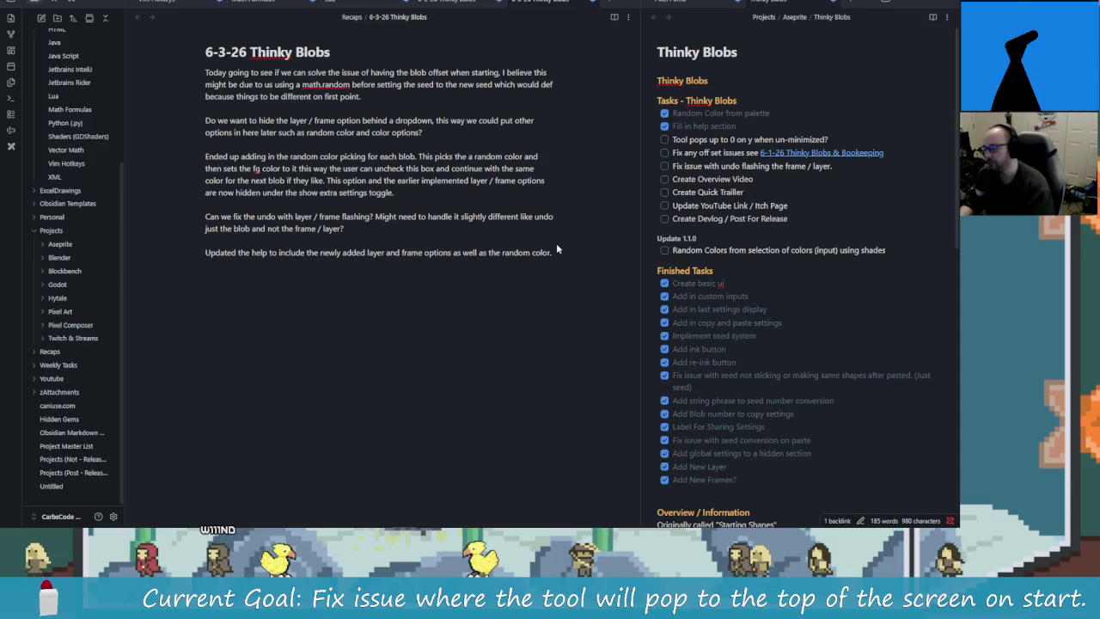
key(alt+Tab)
key(ctrl+shift+Tab)
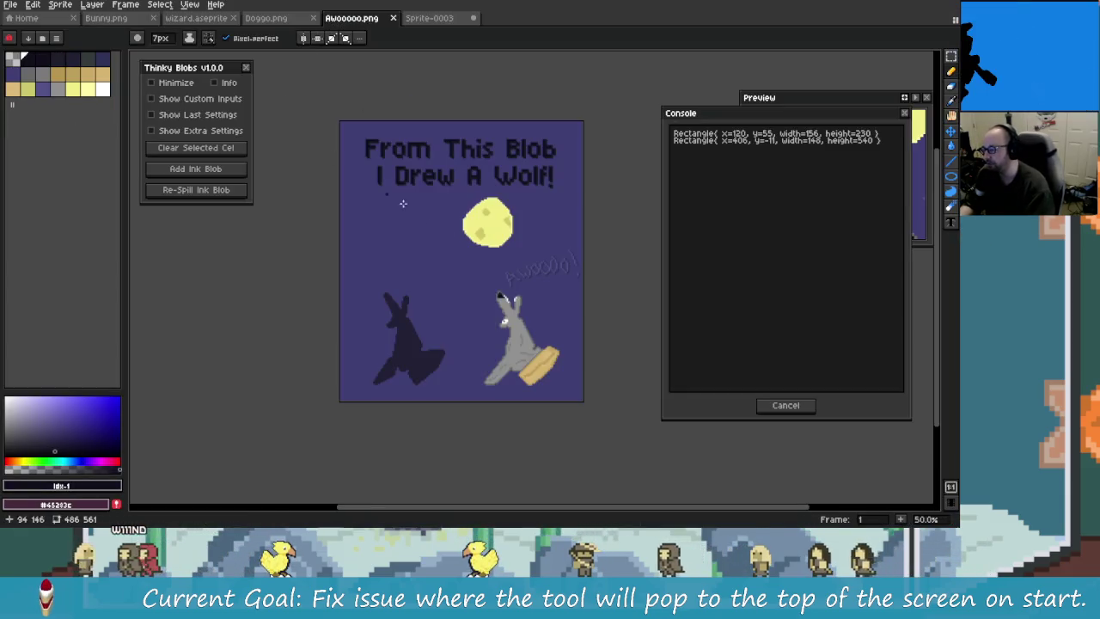
Zoom the Awooooo.png canvas in and out to view the wolf at 100%
scroll(560, 245, up, 1)
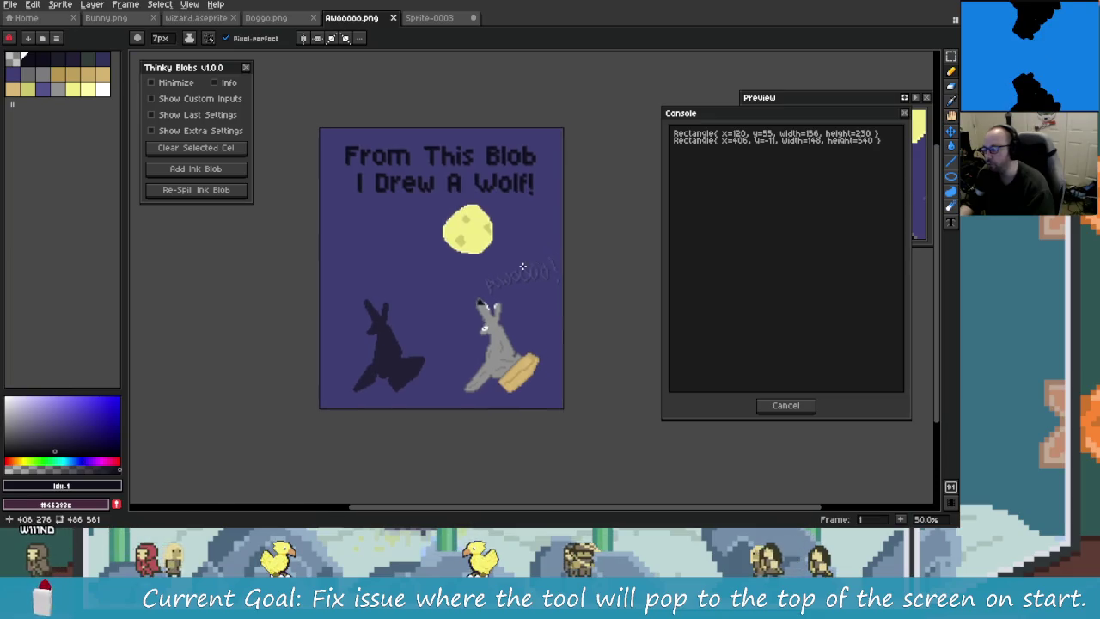
scroll(490, 272, down, 1)
scroll(507, 241, up, 1)
scroll(524, 197, down, 1)
scroll(533, 172, up, 1)
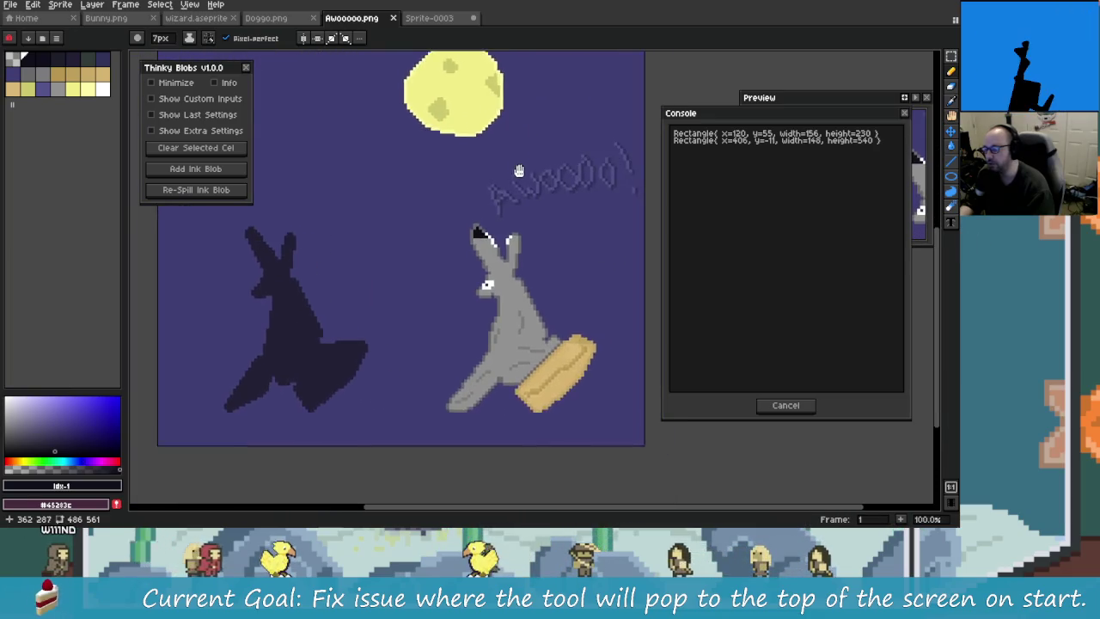
Snip a screenshot of the wolf artwork with its ink-blob shadow
key(super)
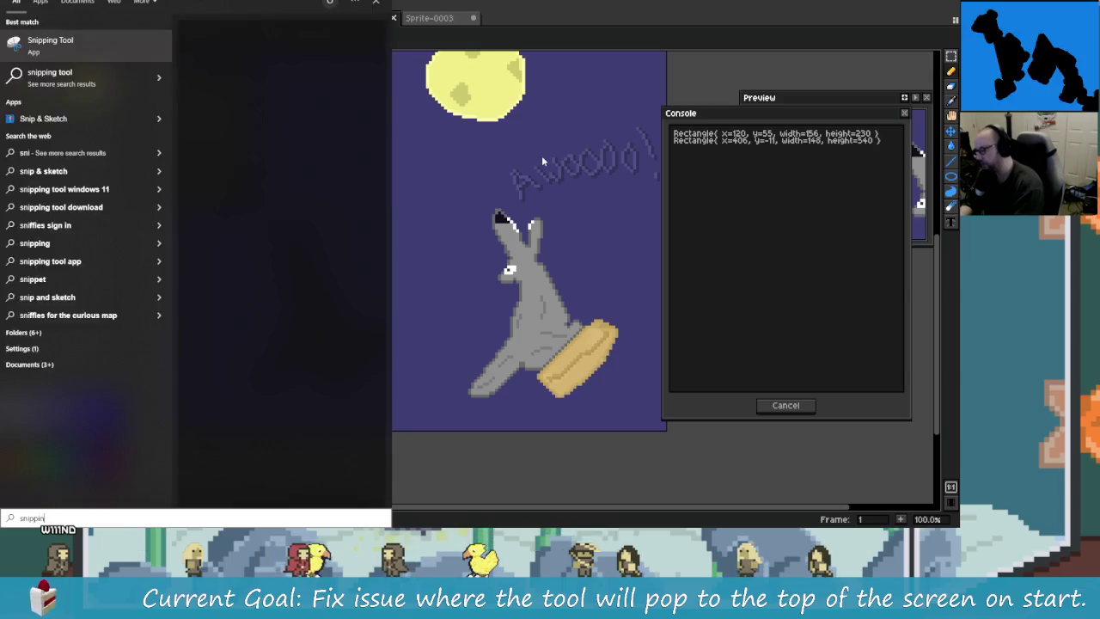
key(Escape)
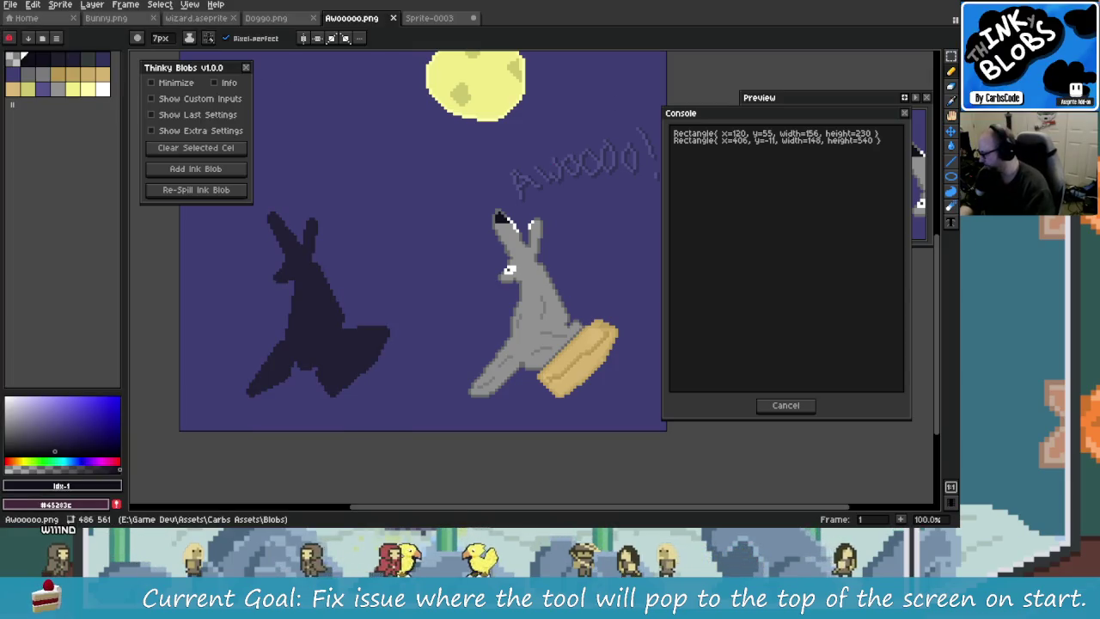
key(super+shift+s)
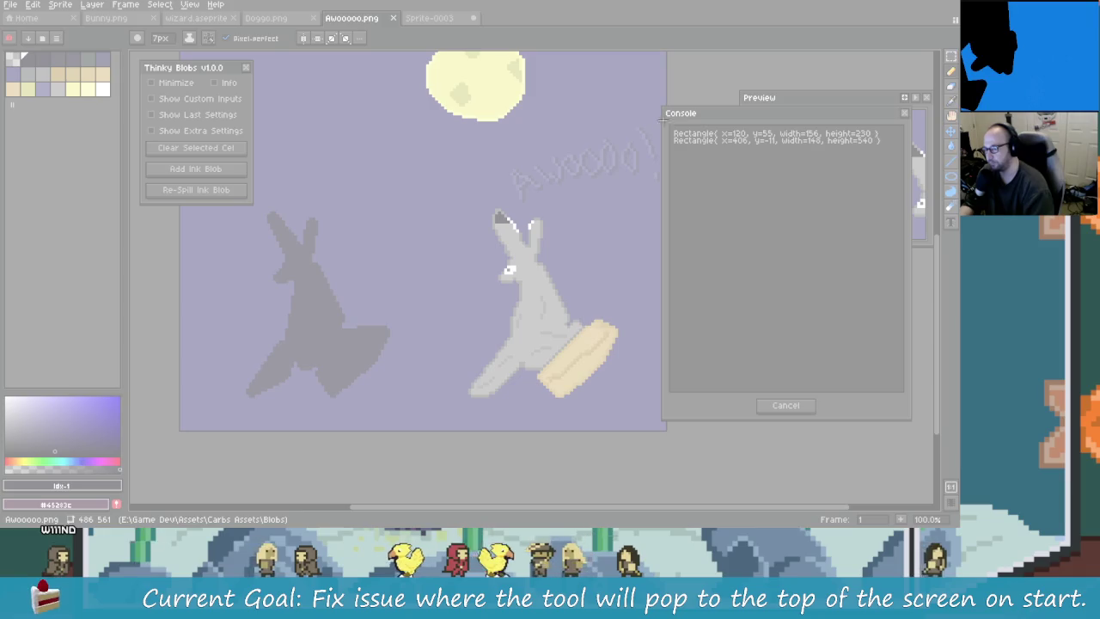
drag(662, 108, 179, 466)
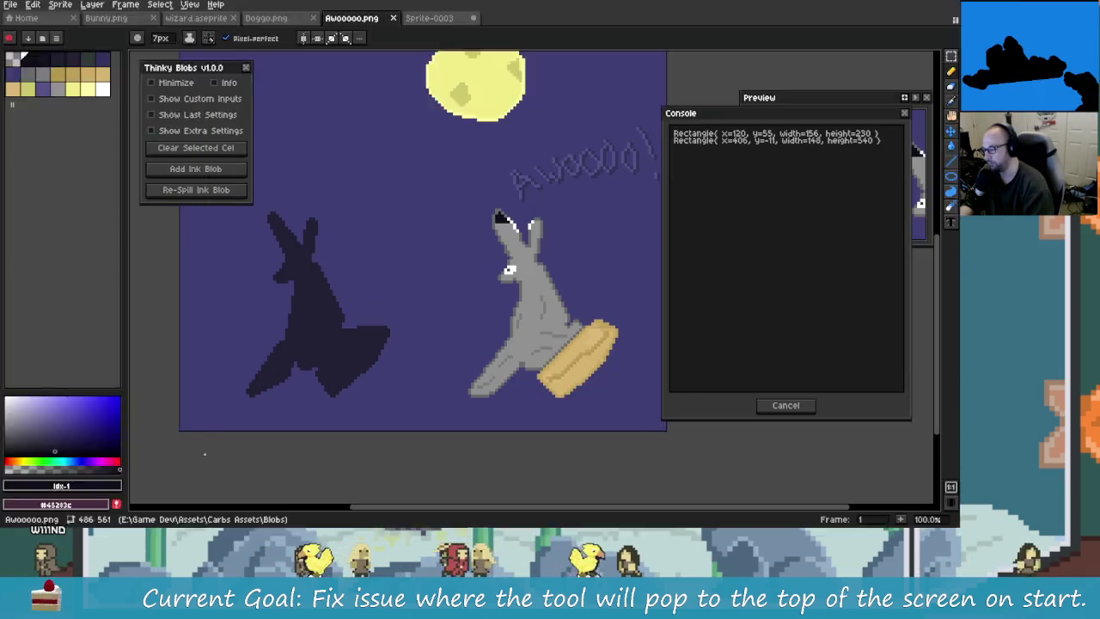
key(alt+Tab)
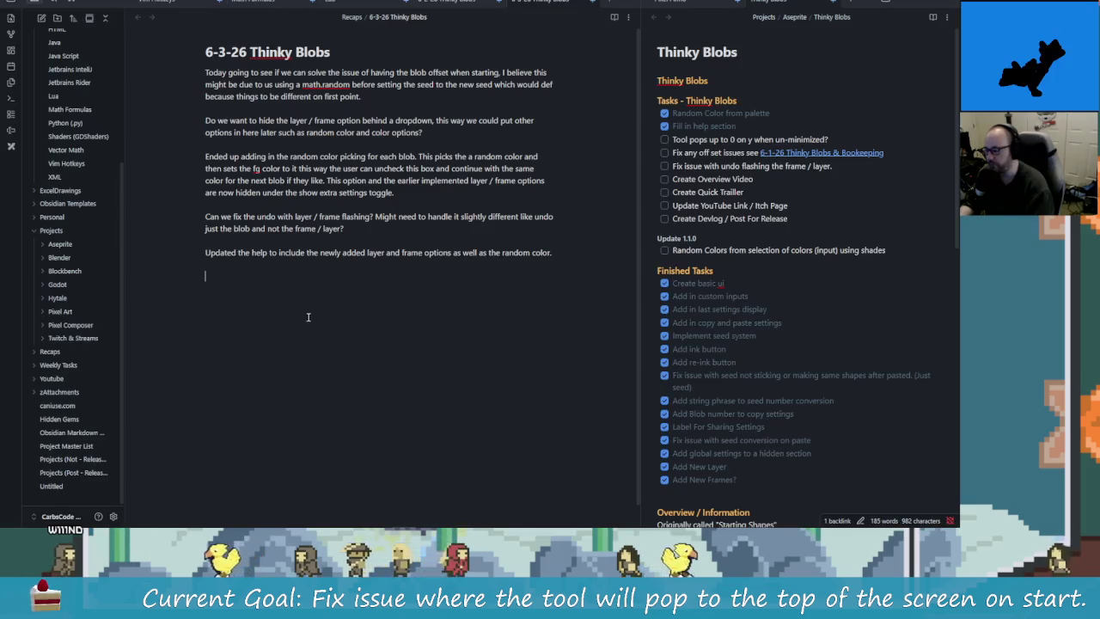
Add 'We also made this fun image!' and paste the wolf snip below it
text(We also made this)
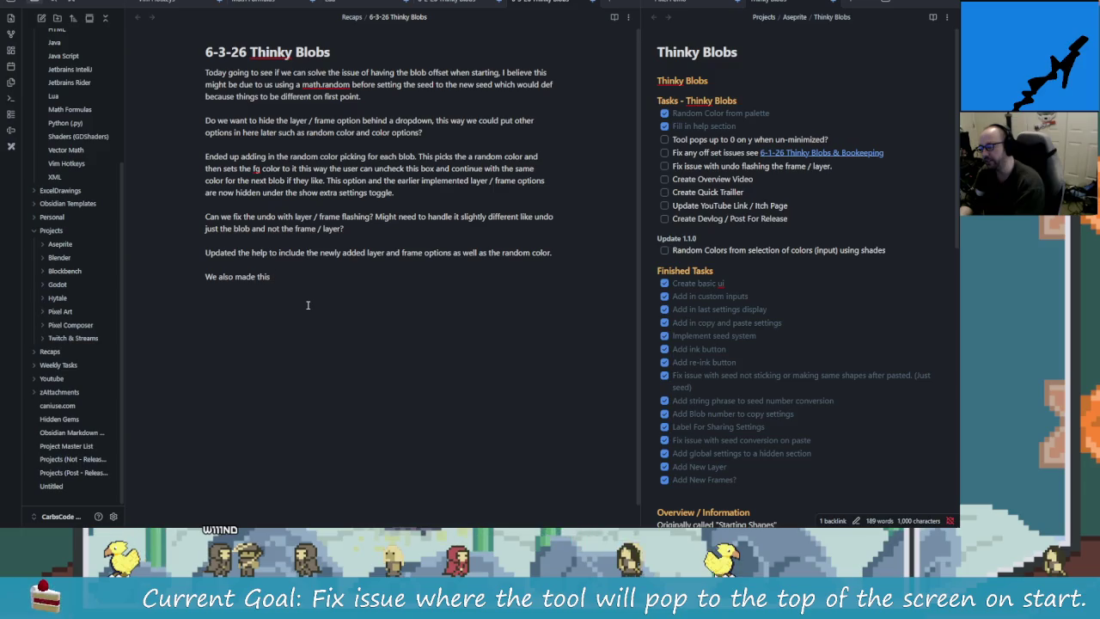
text(image!)
key(Return)
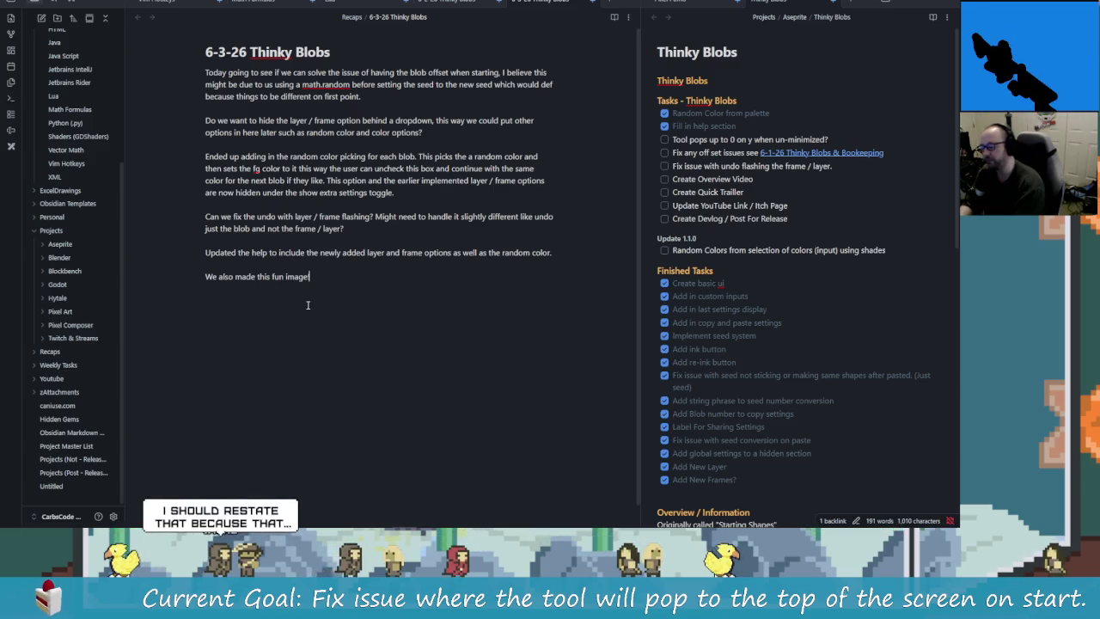
key(ctrl+v)
scroll(403, 328, down, 3)
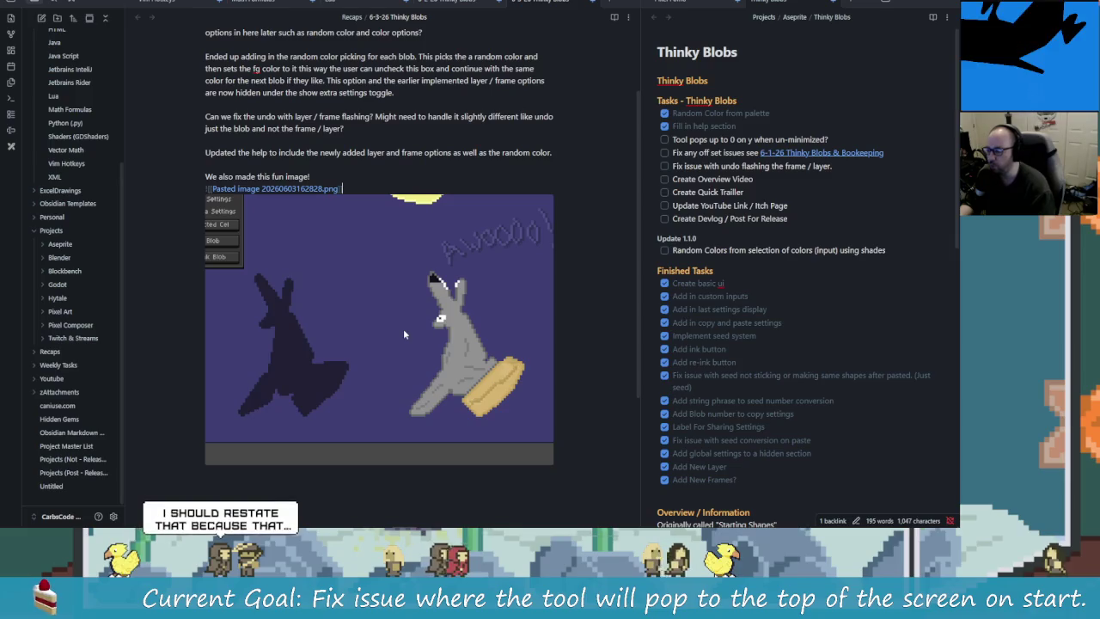
Close the Snipping Tool without saving the snip and switch back to Aseprite
key(alt+Tab)
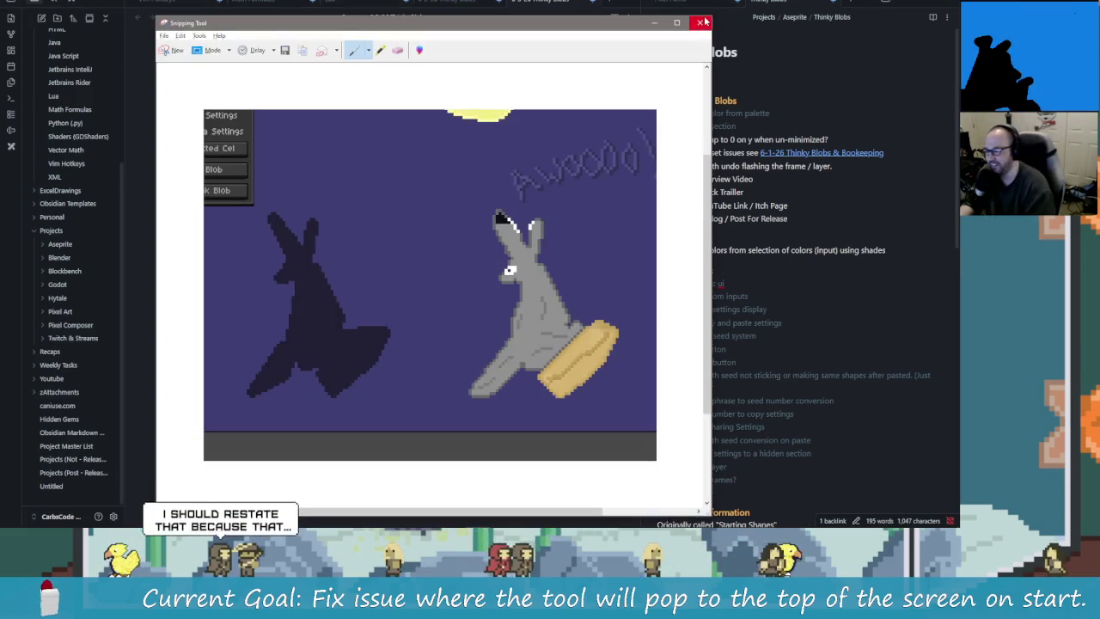
key(alt+F4)
click(474, 276)
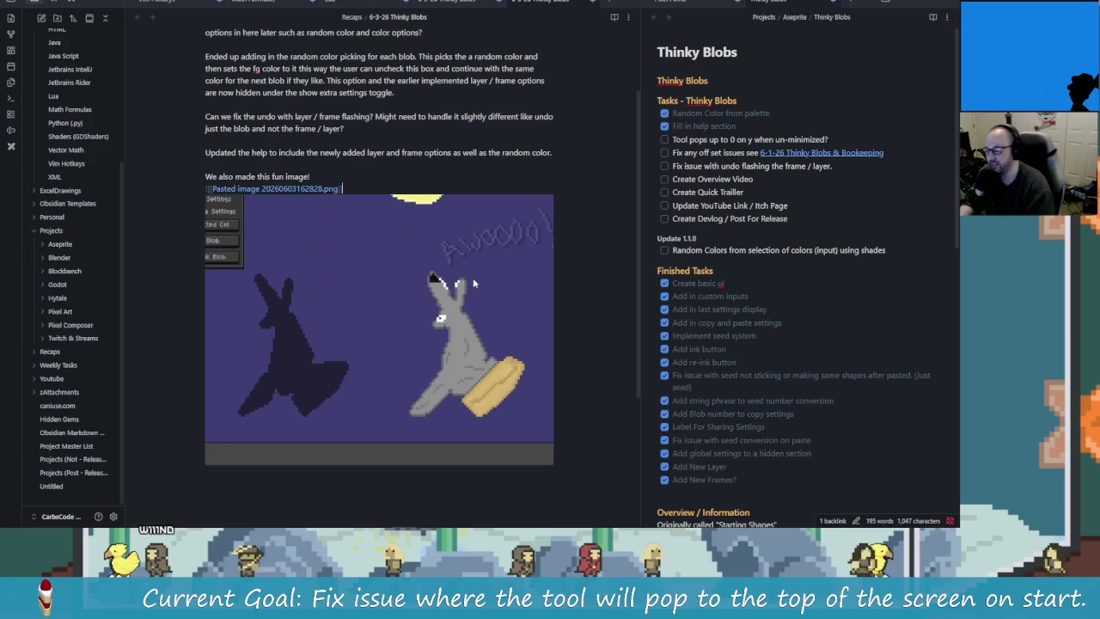
key(alt+Tab)
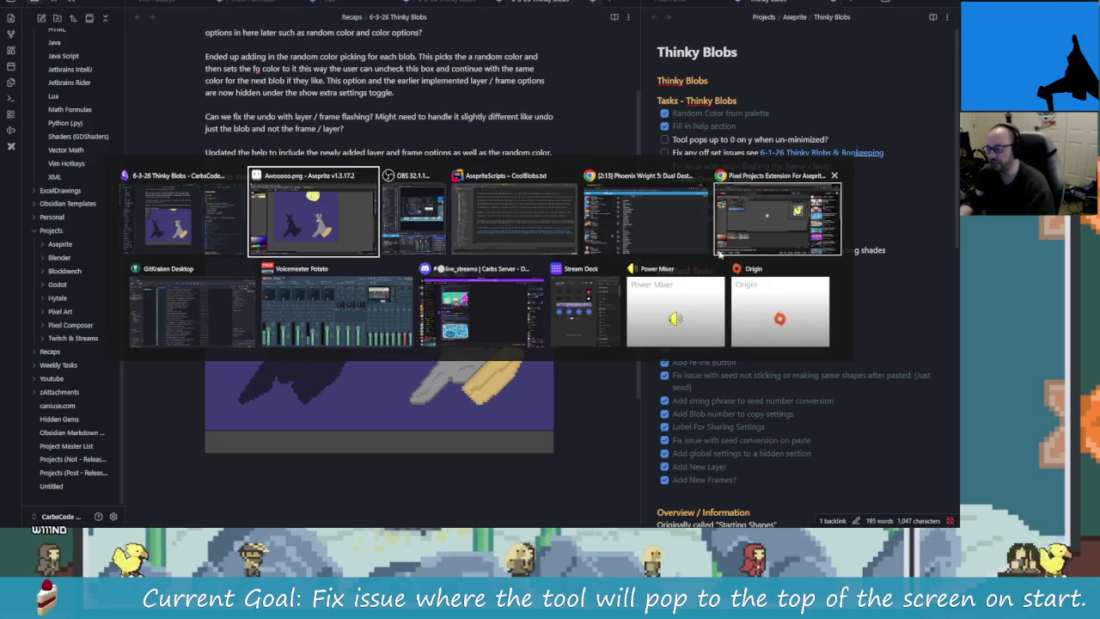
click(778, 215)
key(alt+Tab)
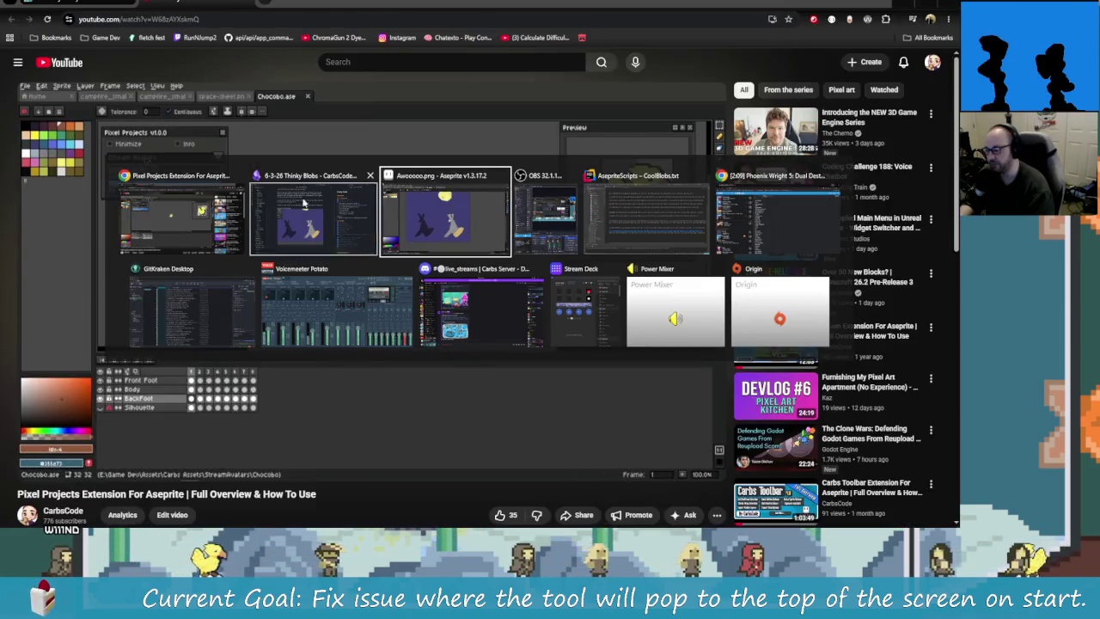
click(245, 3)
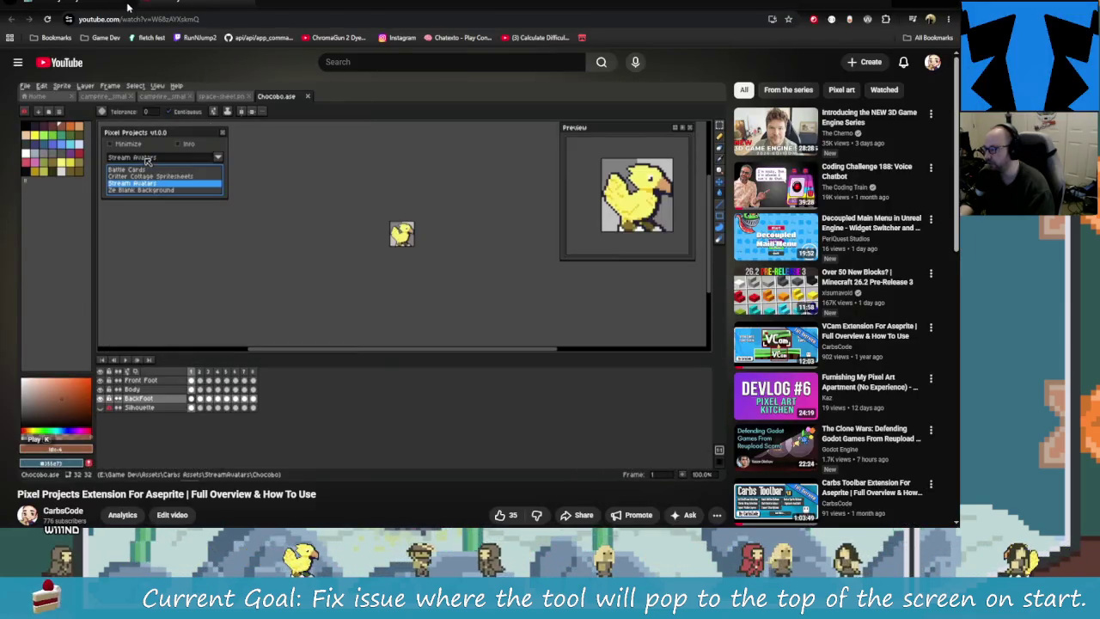
key(alt+Tab)
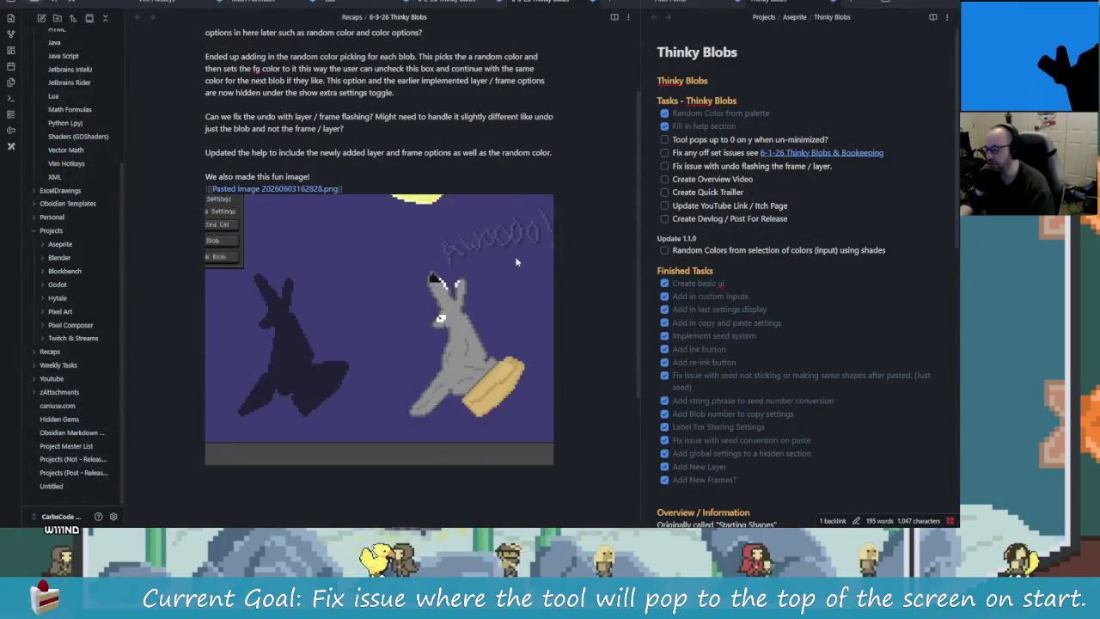
key(alt+Tab)
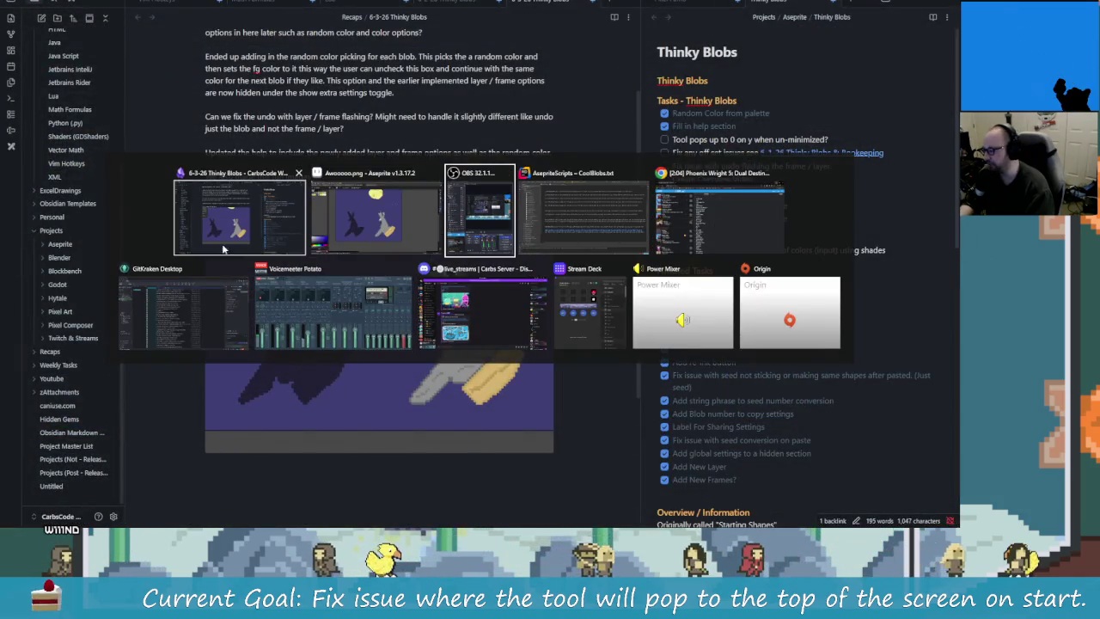
key(alt+shift+Tab)
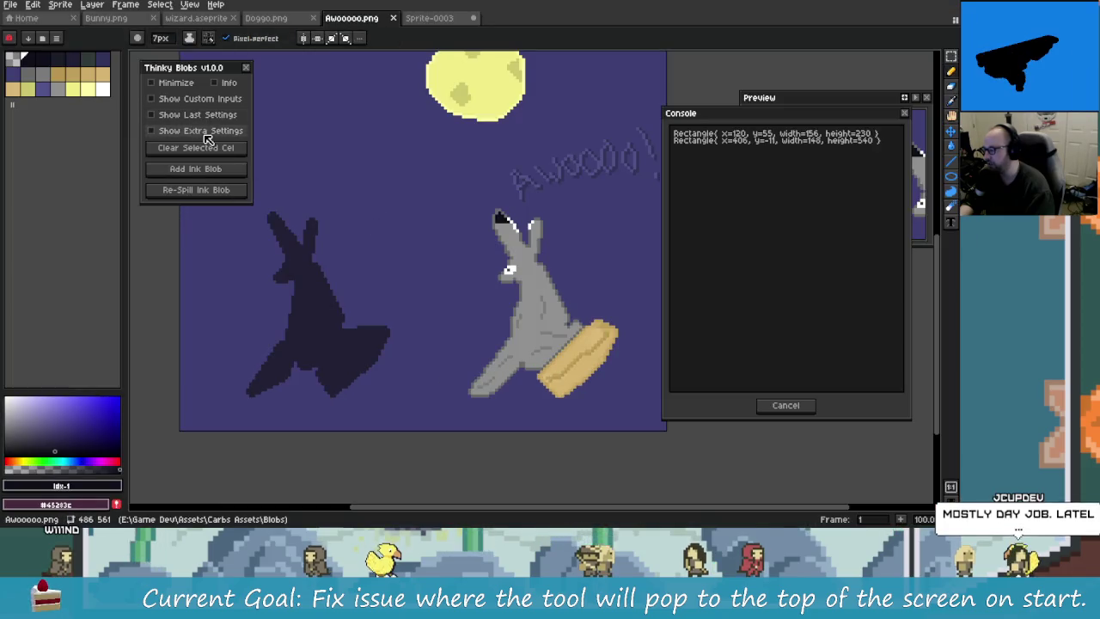
Enable Show Last Settings and try Paste Settings, dismissing the settings-not-found message
click(200, 130)
click(202, 129)
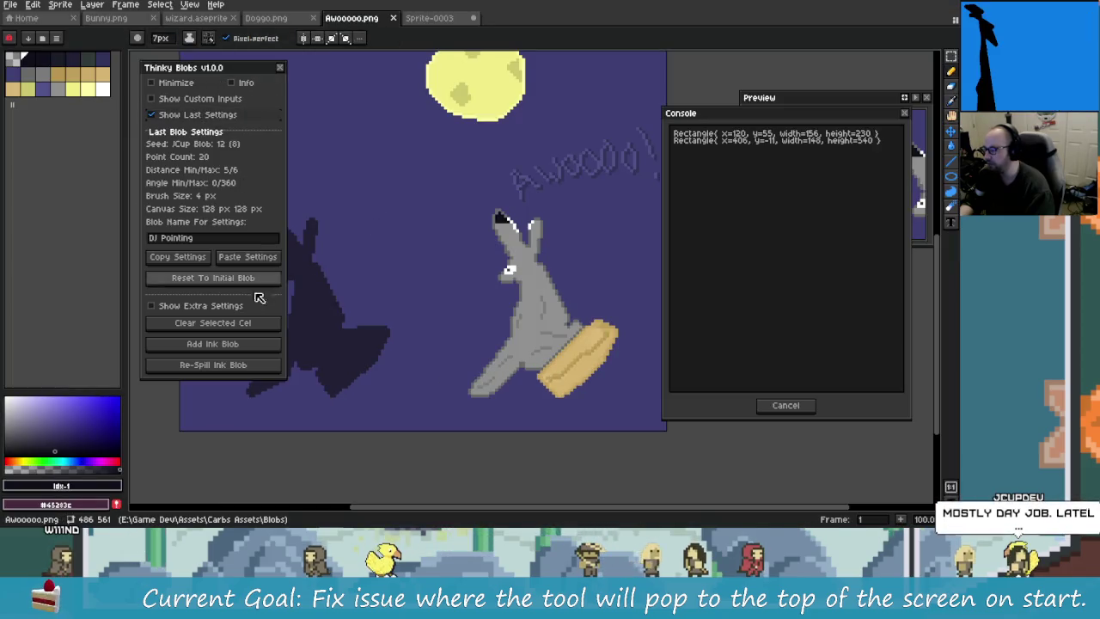
click(262, 257)
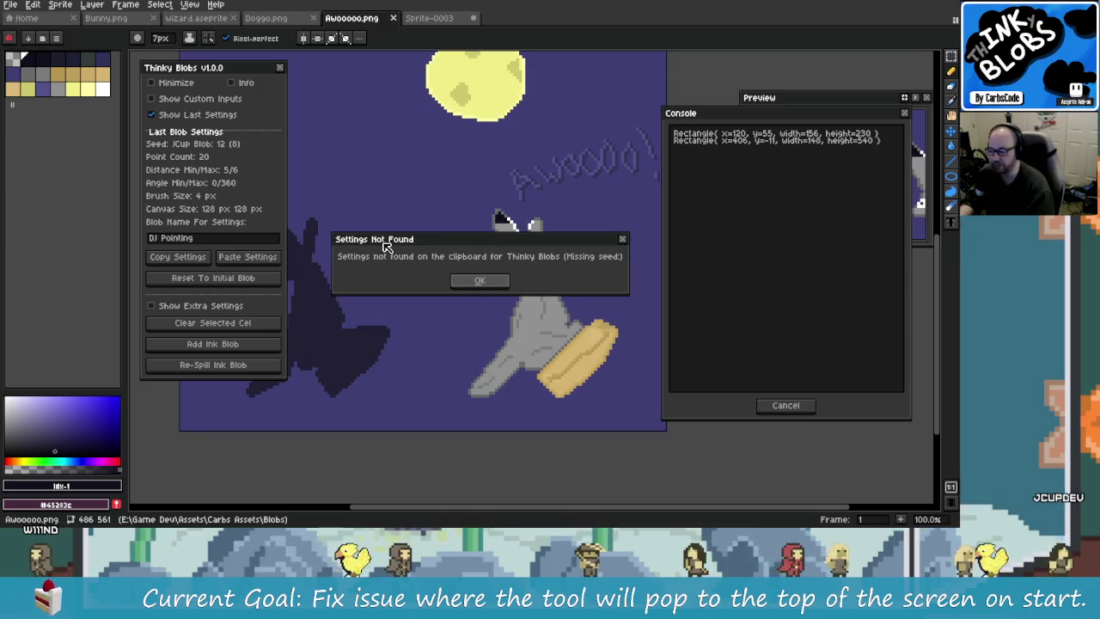
key(alt+Tab)
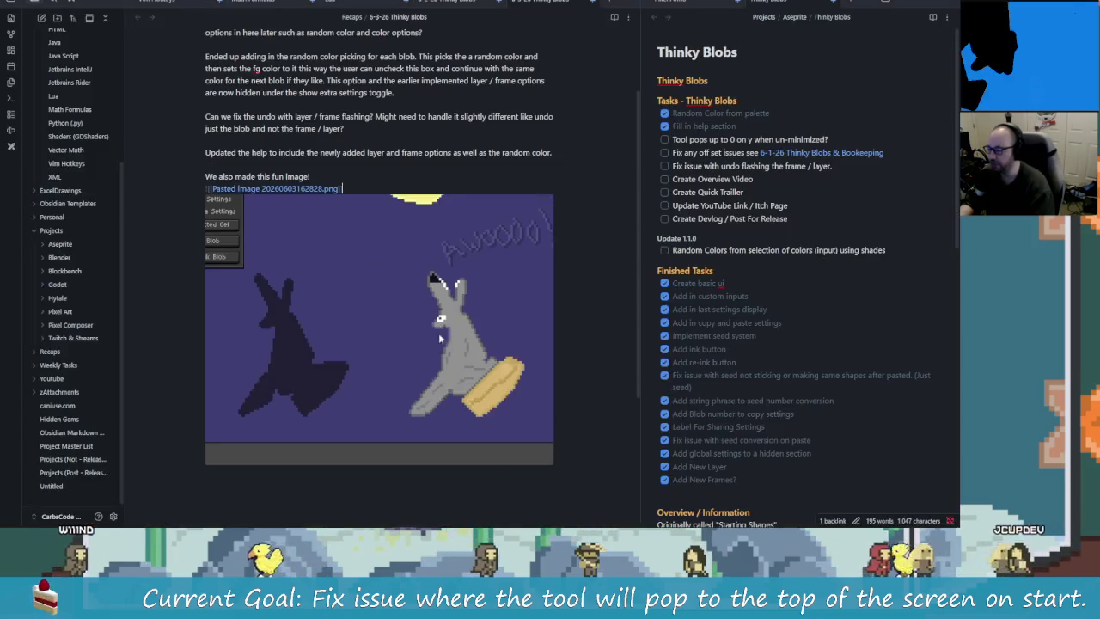
key(alt+Tab)
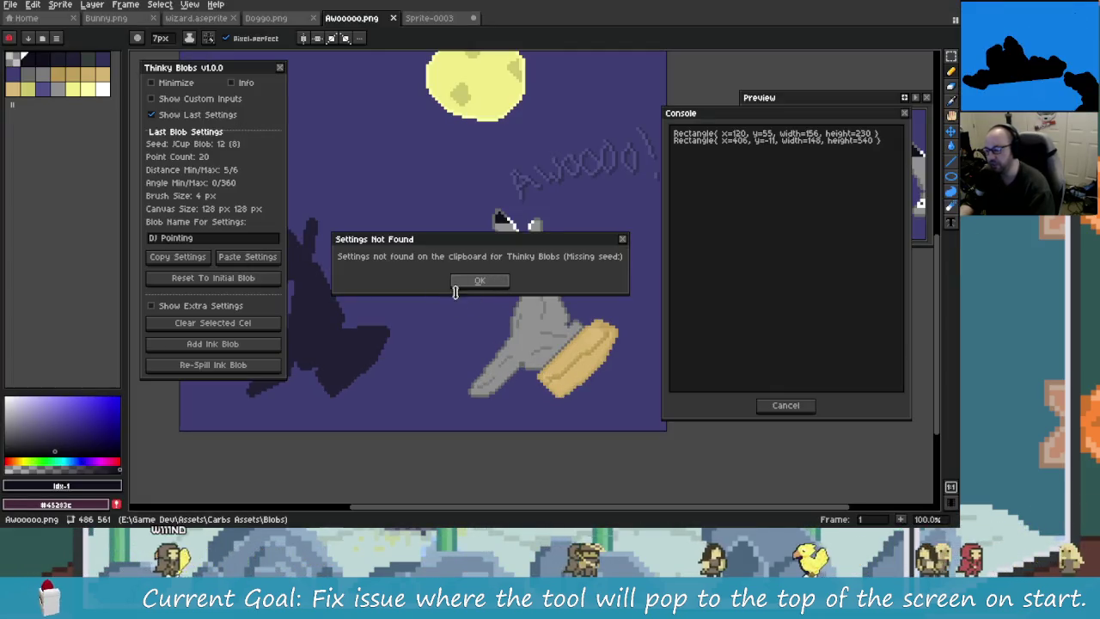
click(457, 282)
Paste the CoolBlobs.txt settings into Thinky Blobs, clear the wolf cel, and add an ink blob
key(alt+Tab)
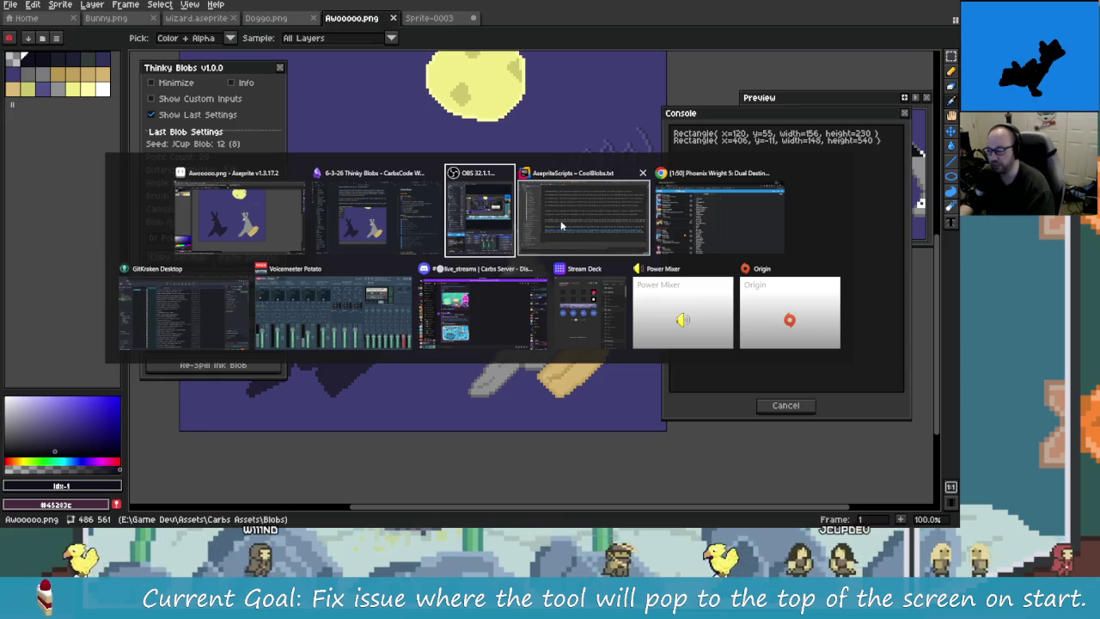
click(561, 225)
right_click(508, 211)
click(531, 244)
key(alt+Tab)
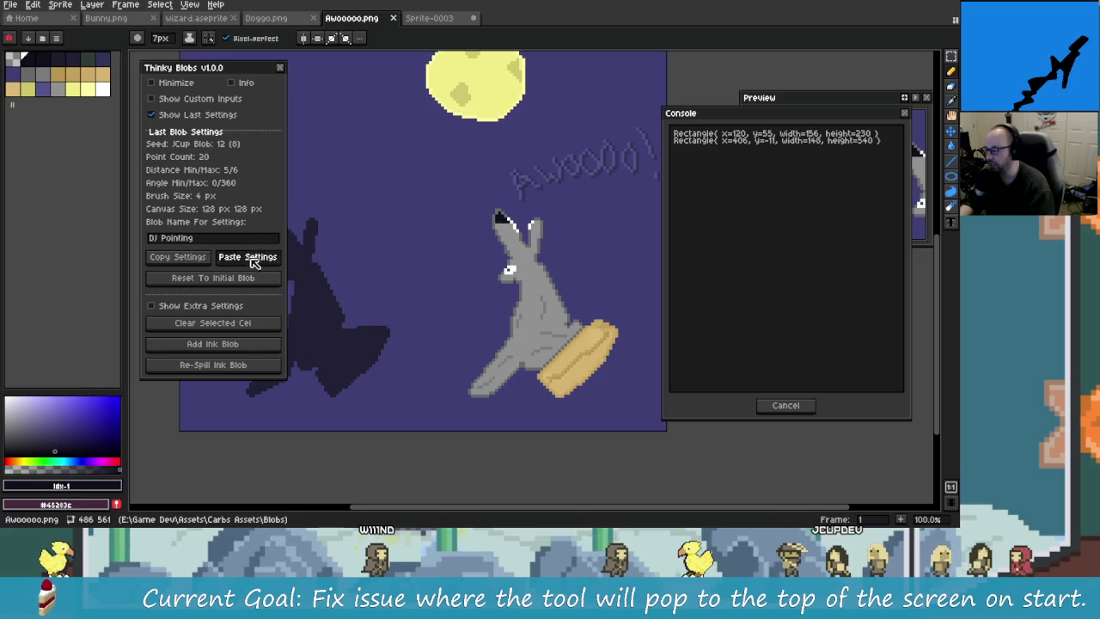
click(252, 259)
click(482, 293)
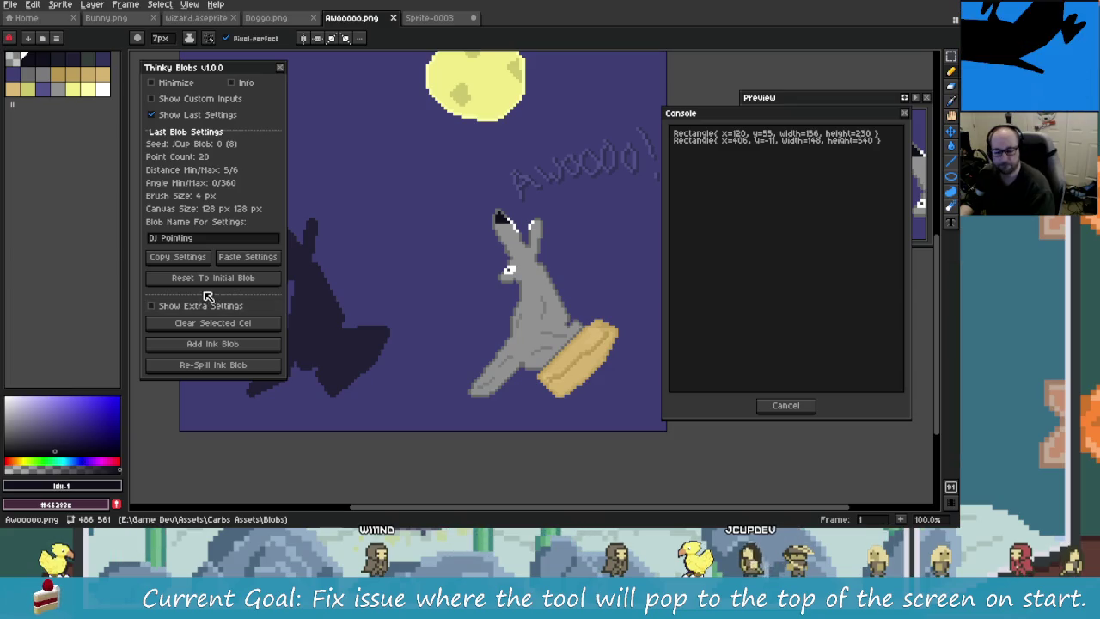
click(227, 323)
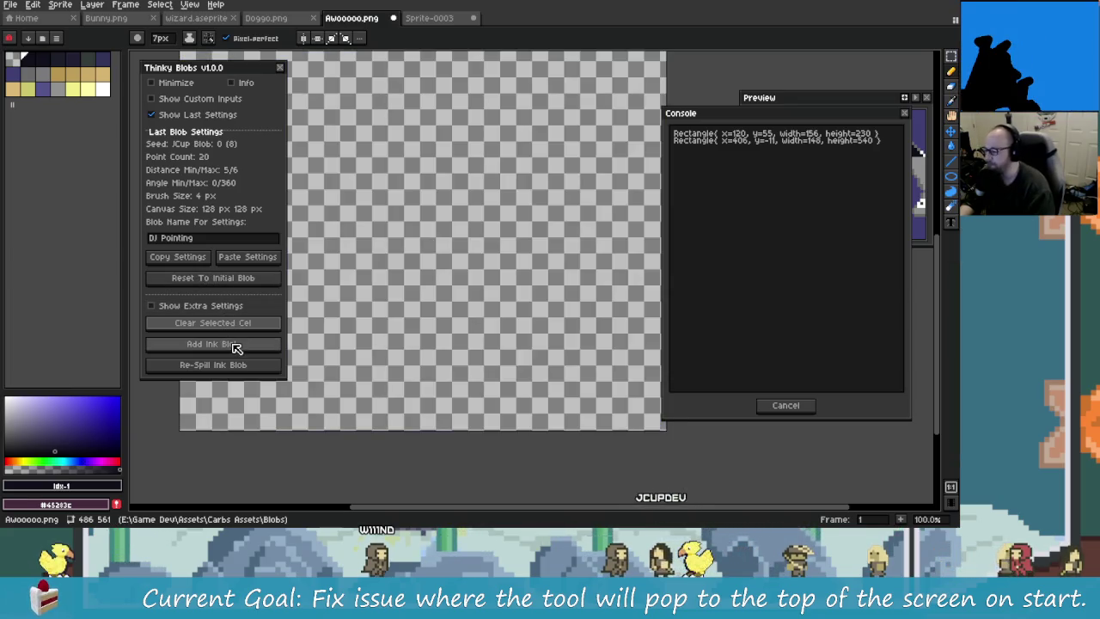
click(250, 347)
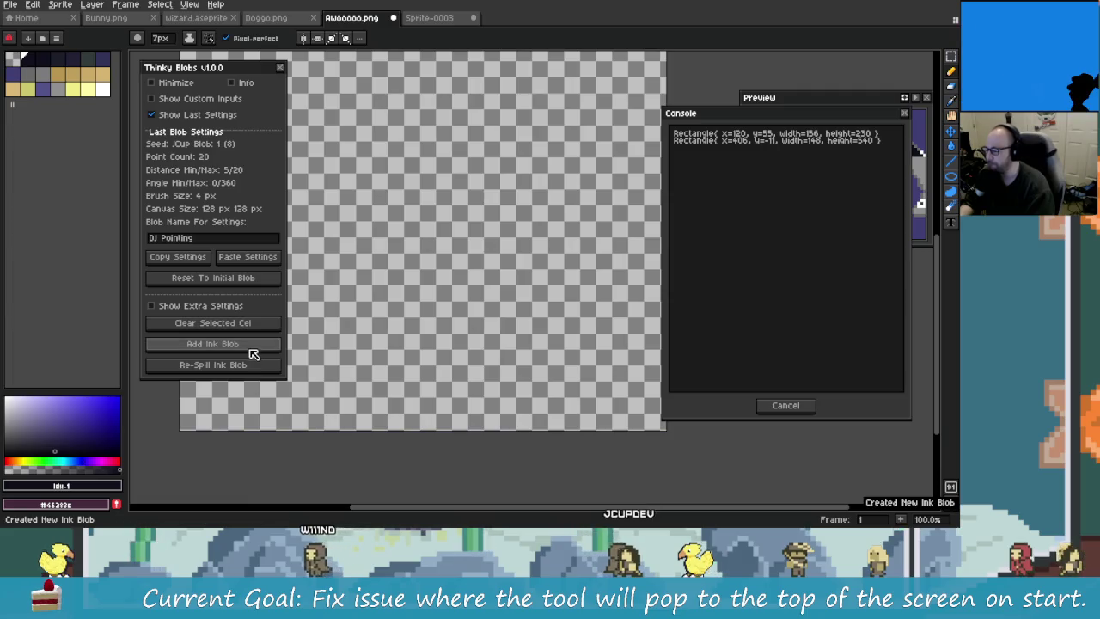
Re-spill then undo to restore the wolf, then spill several blobs in Sprite-0003 and undo them
click(271, 368)
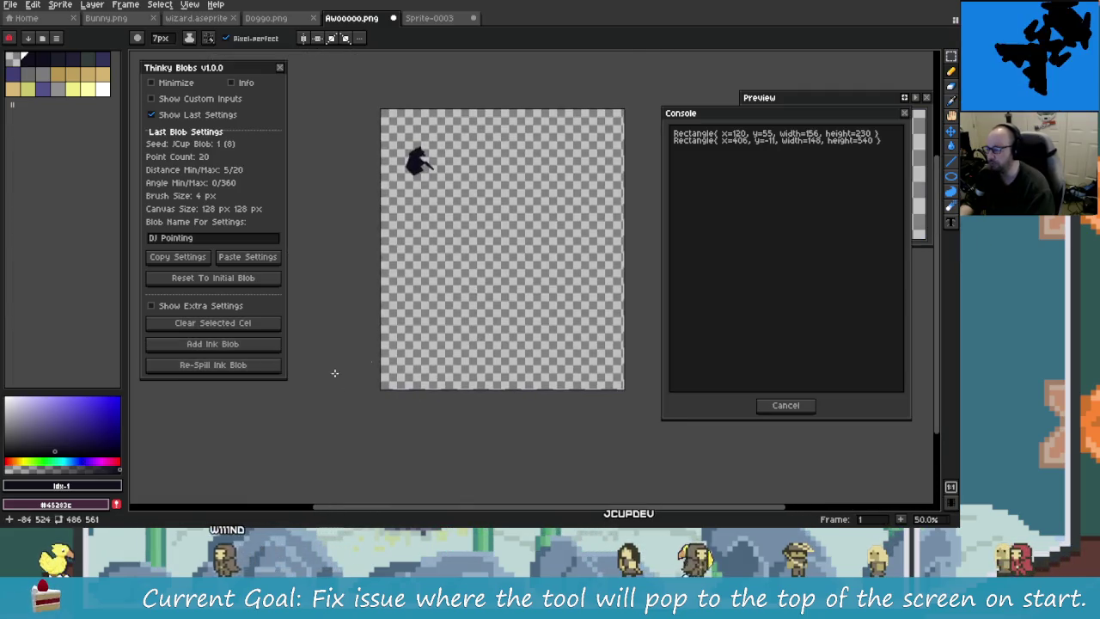
key(ctrl+z)
key(ctrl+z)
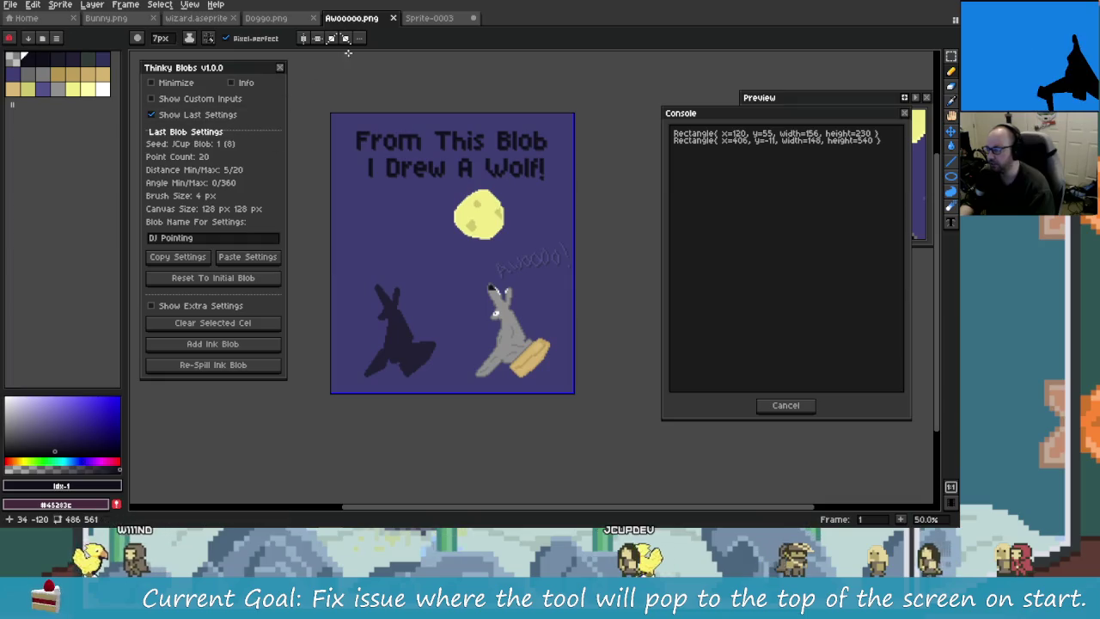
click(430, 17)
click(242, 368)
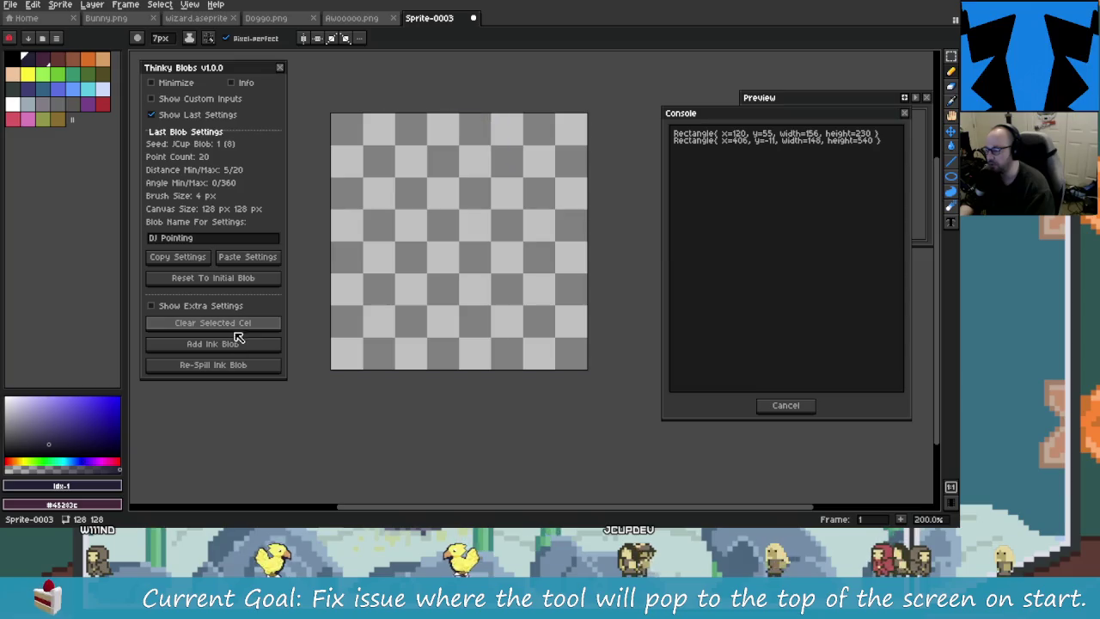
click(244, 368)
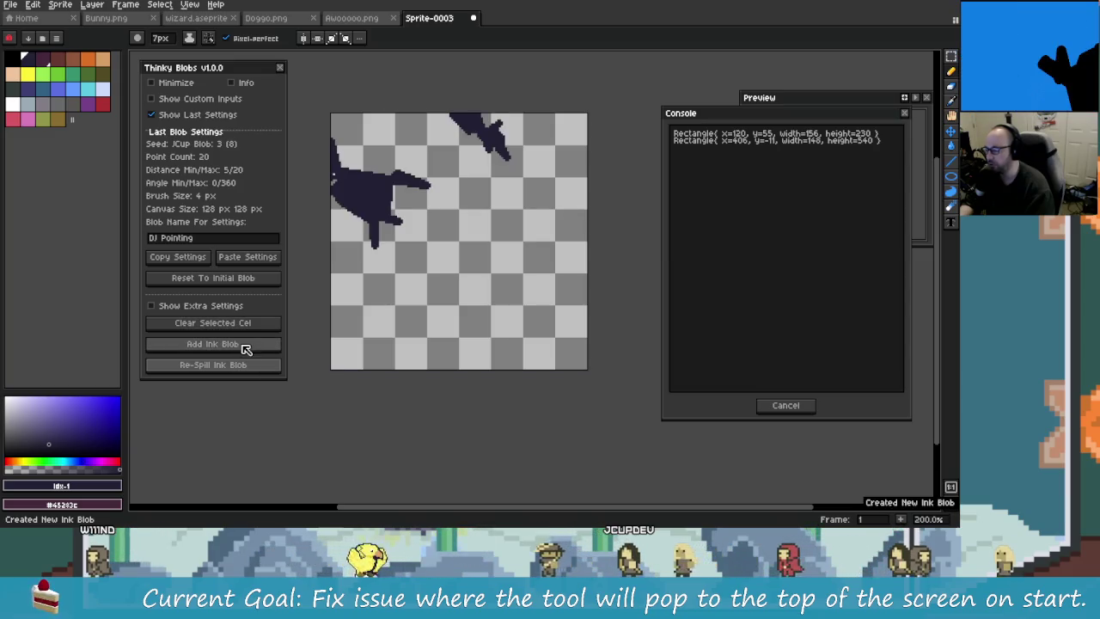
double_click(249, 372)
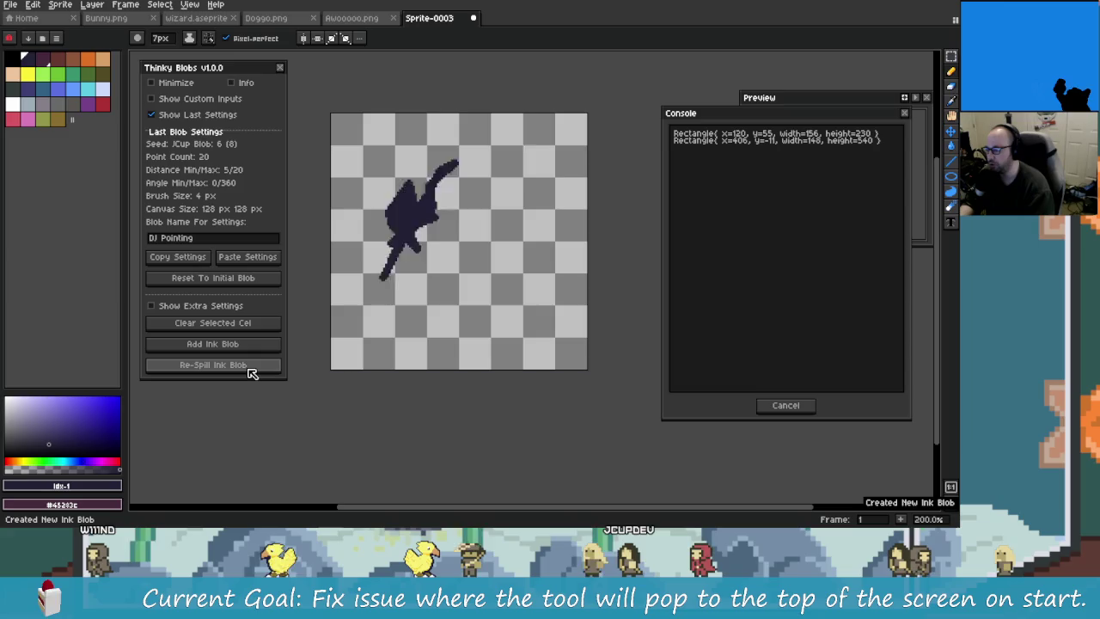
click(251, 371)
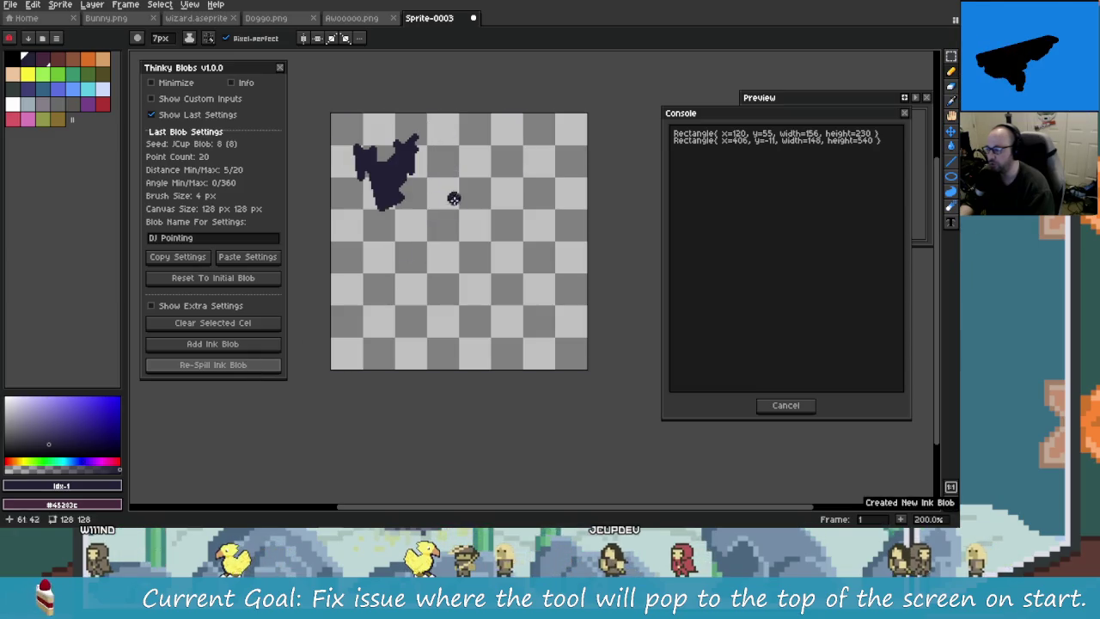
key(ctrl+z)
key(ctrl+z)
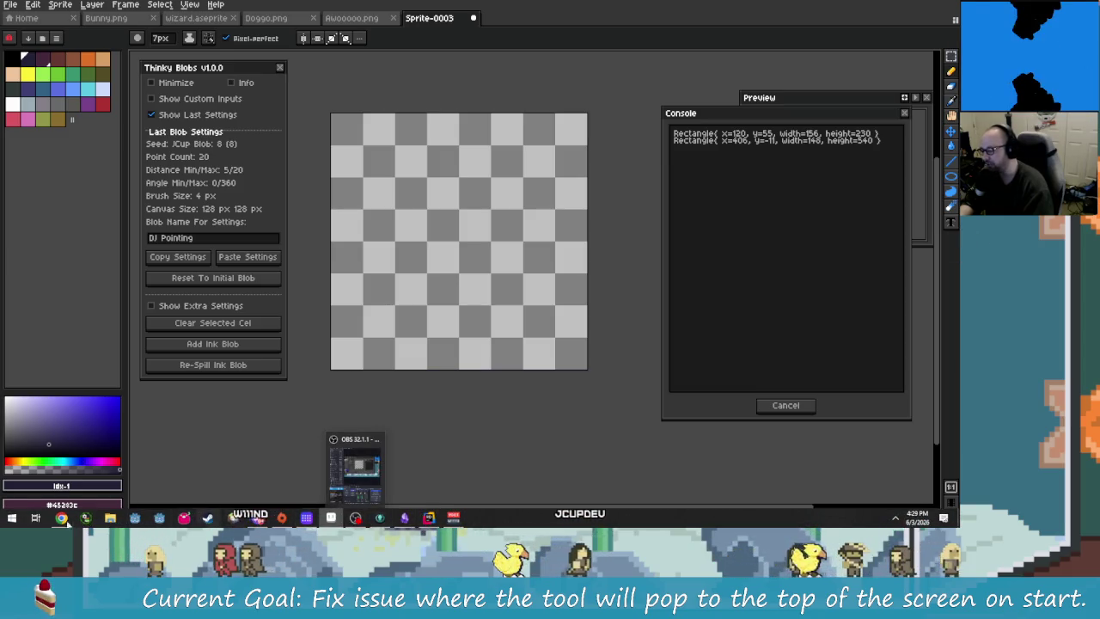
Bring up Steam on its store front page and begin a store search
mouse_move(61, 518)
click(63, 489)
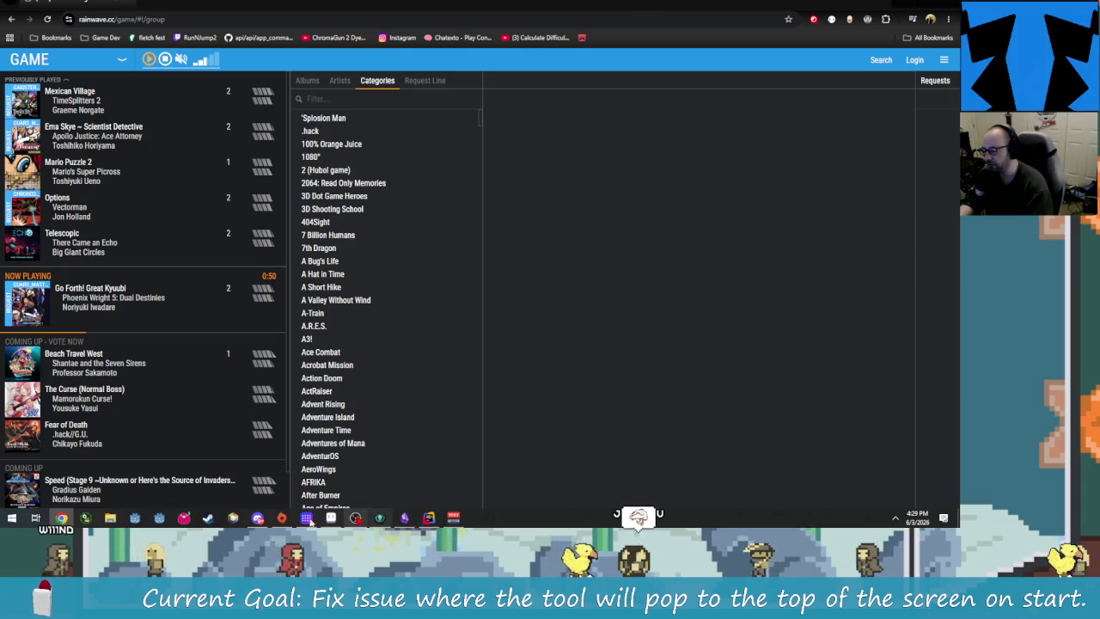
click(213, 519)
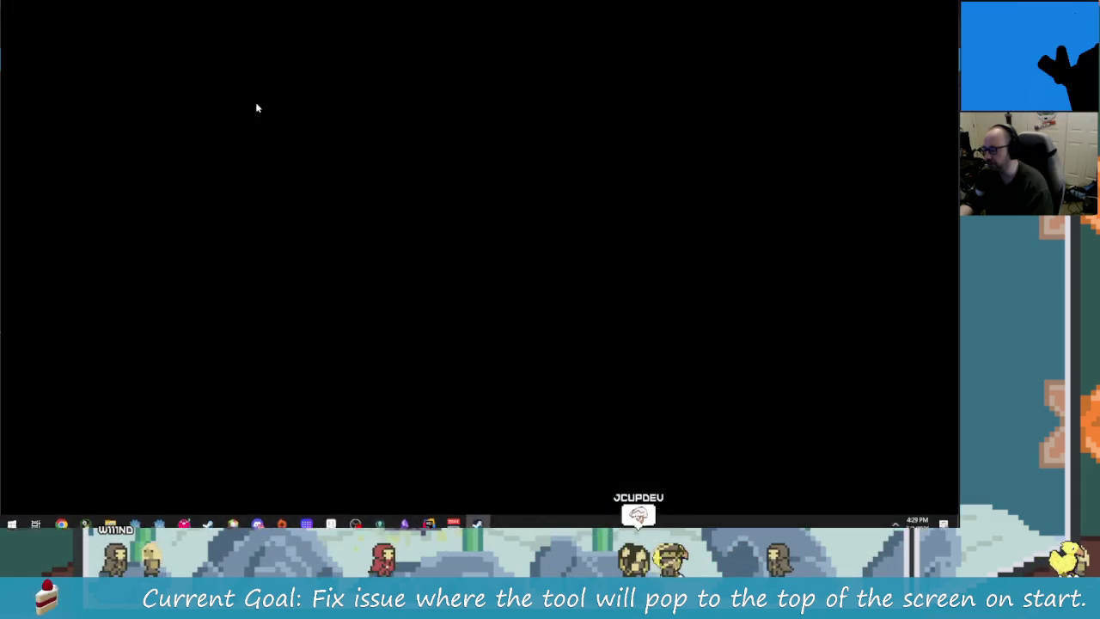
click(52, 11)
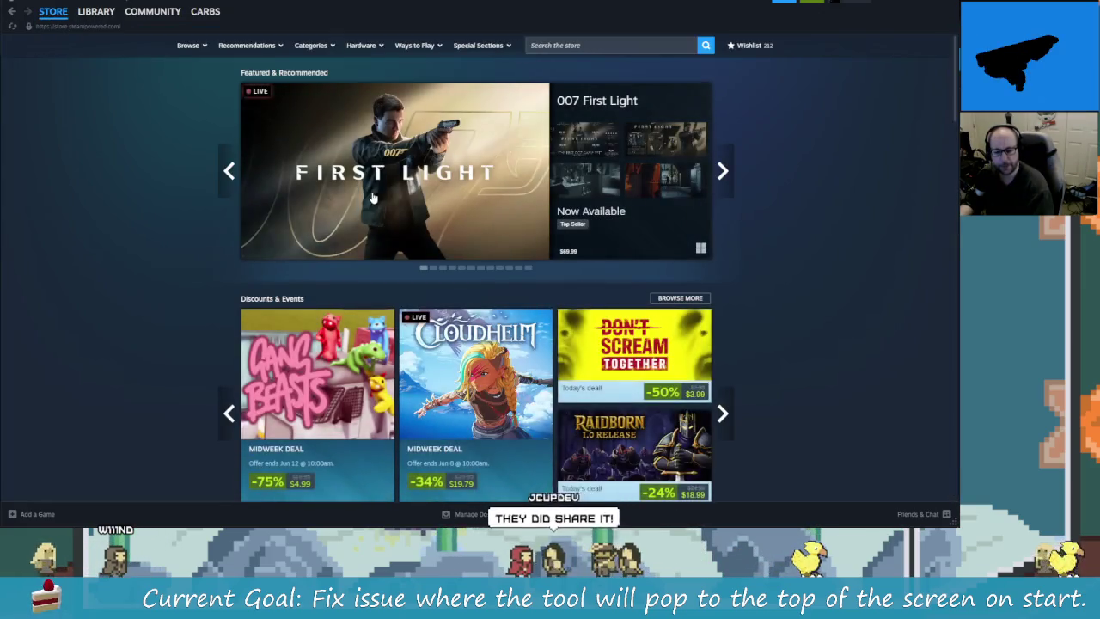
click(619, 45)
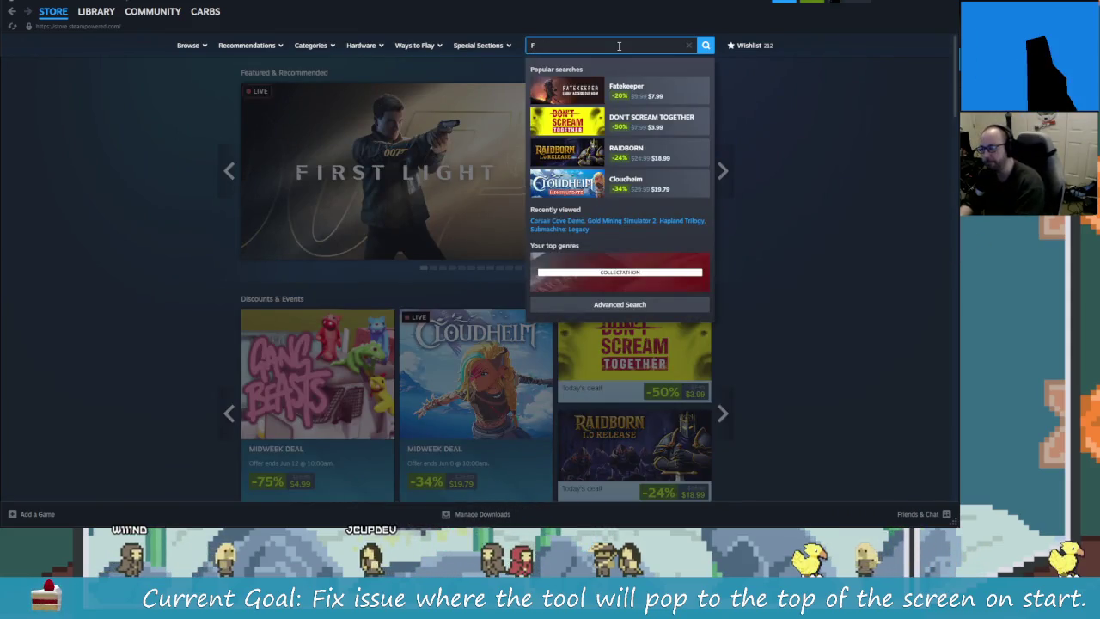
Search the store for 'Fabled' and open the Fabled Footy page
text(abled)
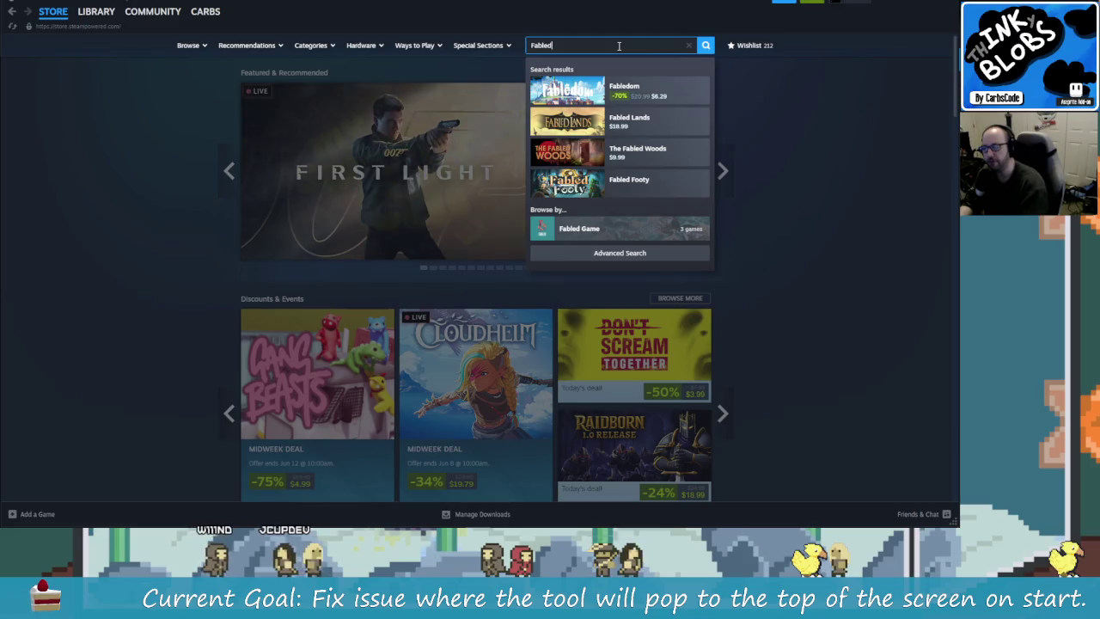
click(655, 200)
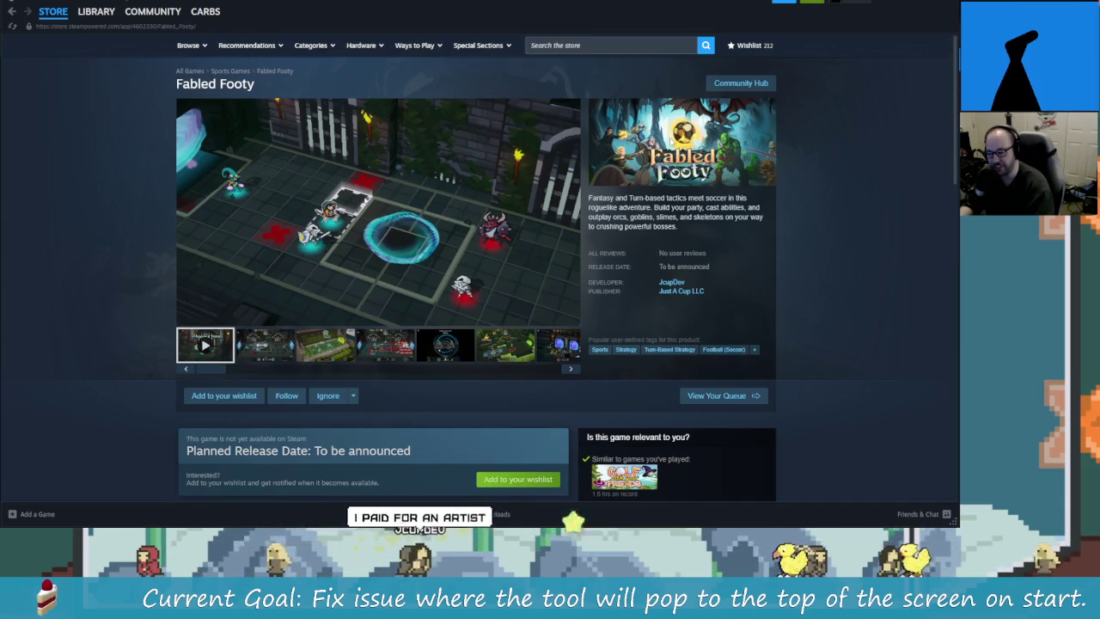
click(740, 193)
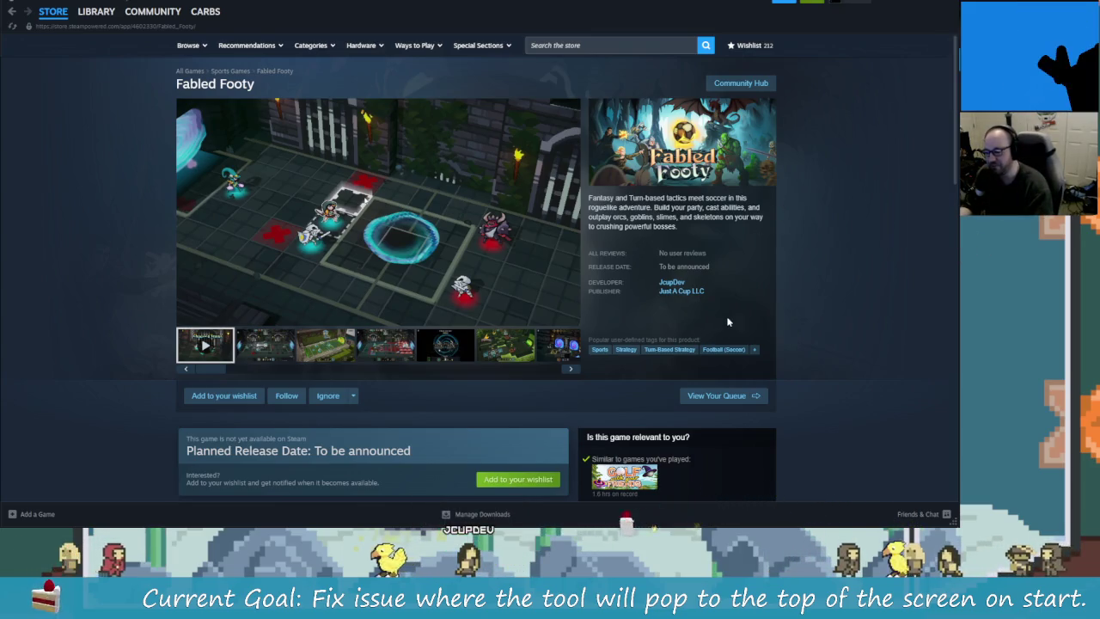
click(681, 292)
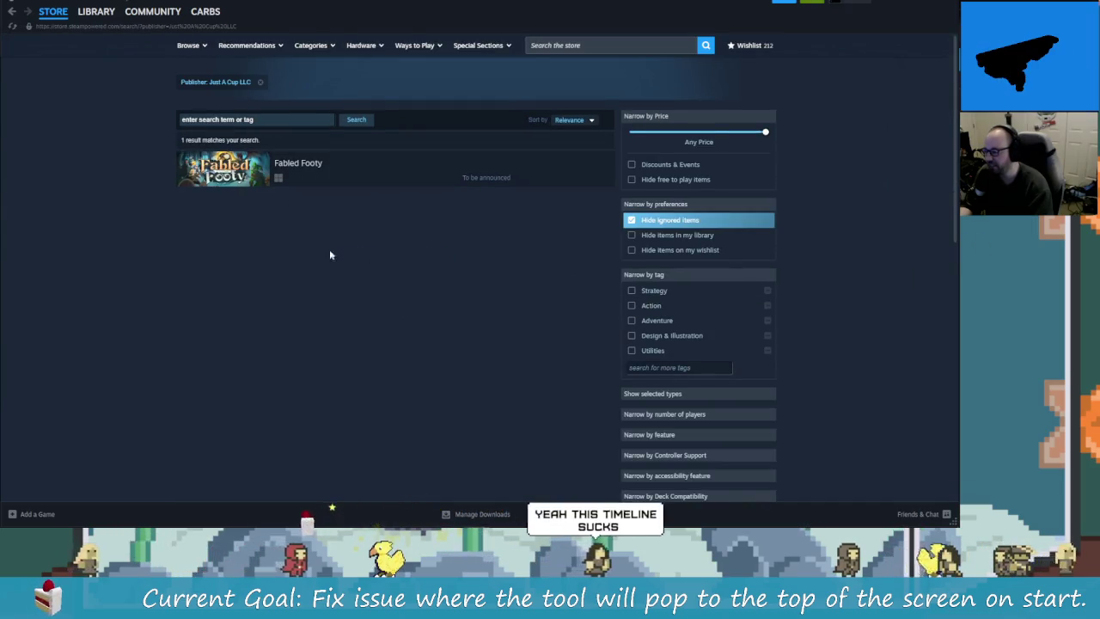
click(12, 11)
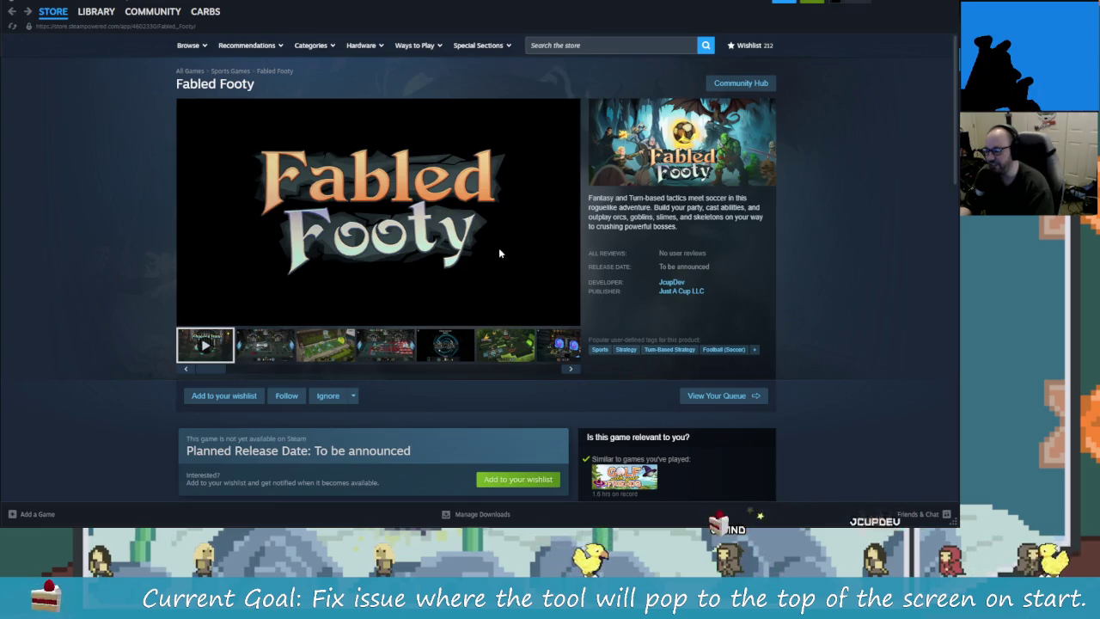
Wishlist Fabled Footy, raising the wishlist count from 212 to 213
scroll(516, 344, down, 2)
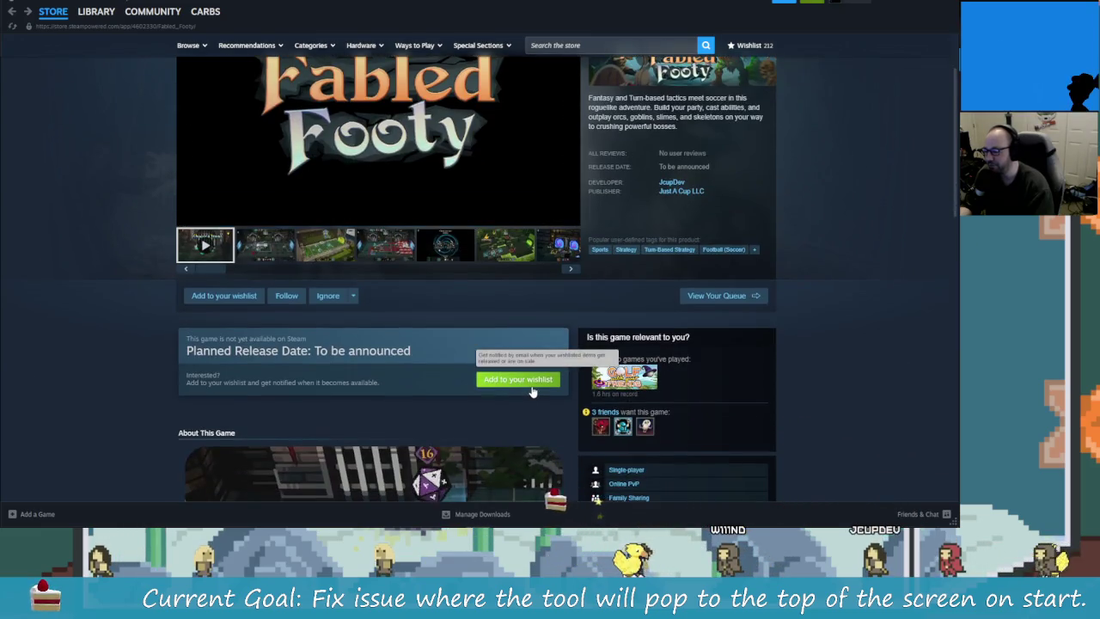
click(526, 381)
scroll(440, 384, up, 2)
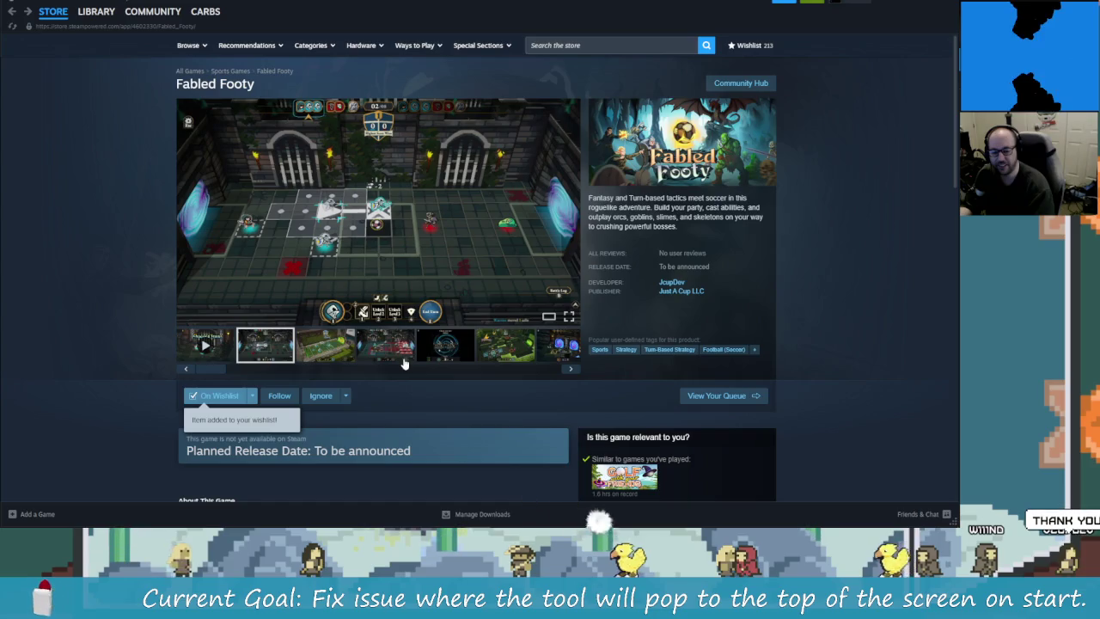
scroll(189, 356, down, 1)
scroll(189, 356, up, 1)
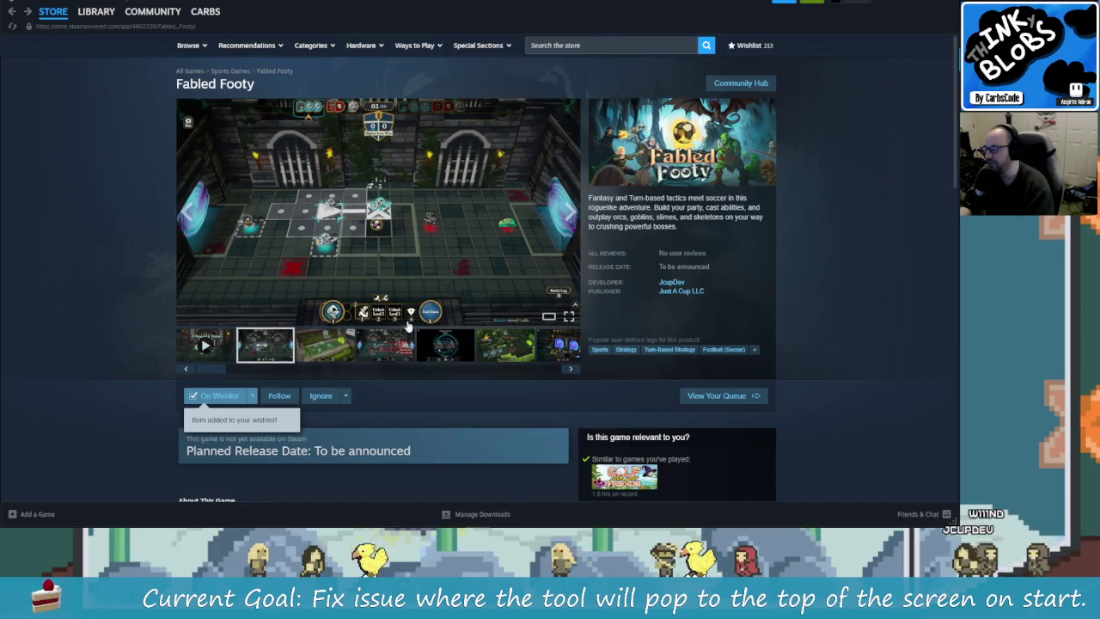
scroll(466, 285, down, 3)
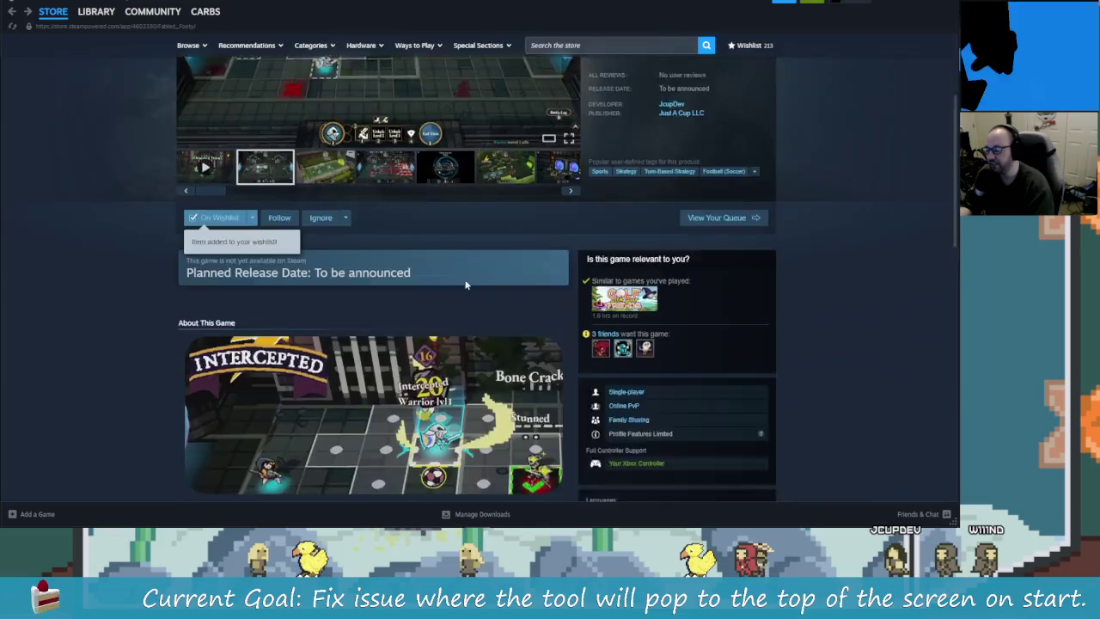
scroll(466, 284, down, 4)
scroll(455, 258, down, 1)
scroll(438, 215, down, 1)
scroll(402, 115, down, 1)
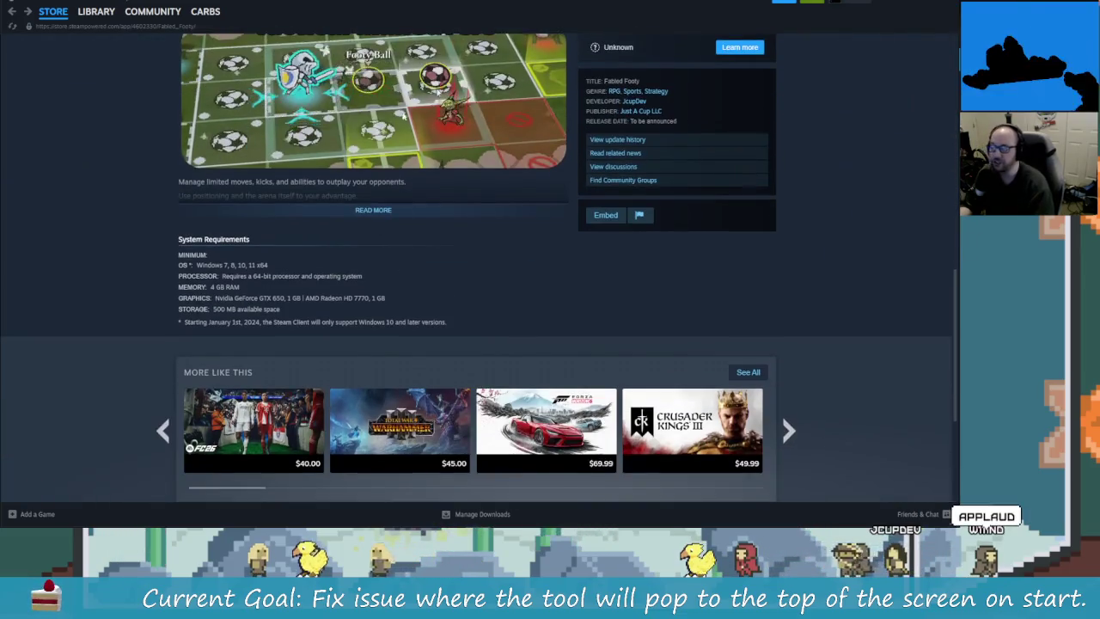
scroll(455, 279, up, 2)
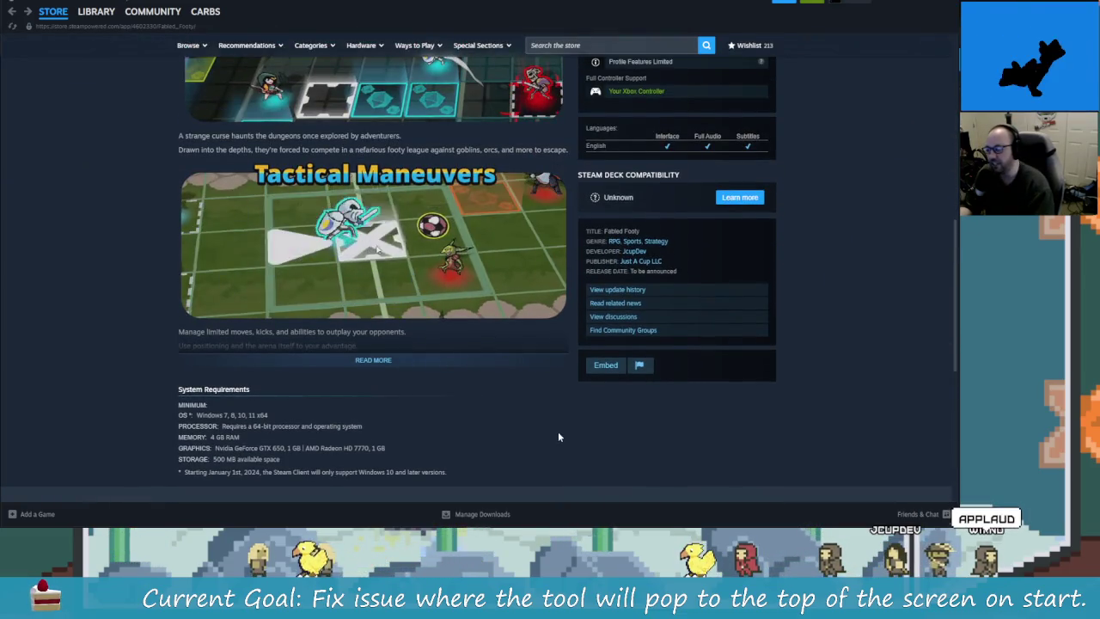
scroll(558, 437, up, 2)
scroll(533, 422, up, 1)
scroll(487, 389, up, 3)
scroll(447, 389, down, 1)
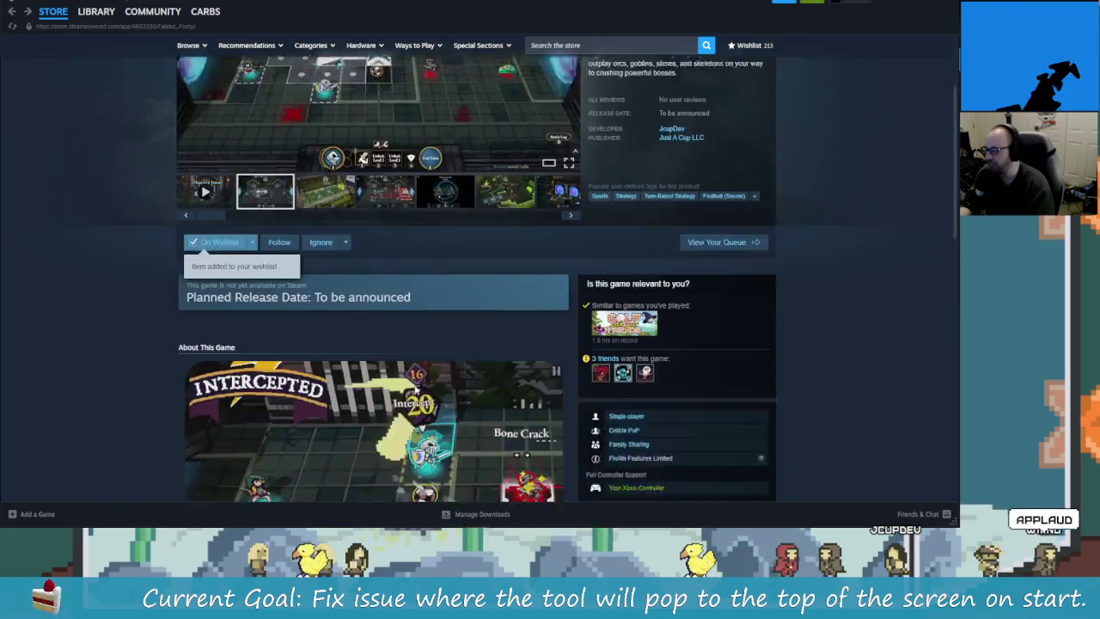
scroll(417, 389, down, 2)
scroll(334, 254, down, 2)
scroll(377, 327, down, 1)
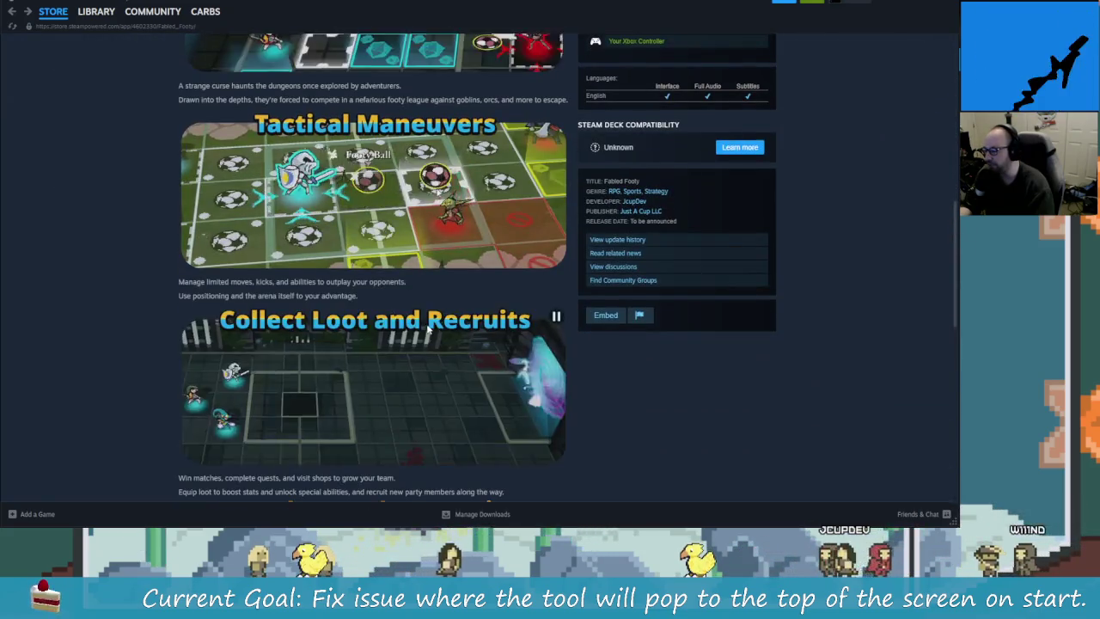
scroll(428, 330, down, 2)
scroll(436, 334, down, 2)
scroll(496, 340, up, 1)
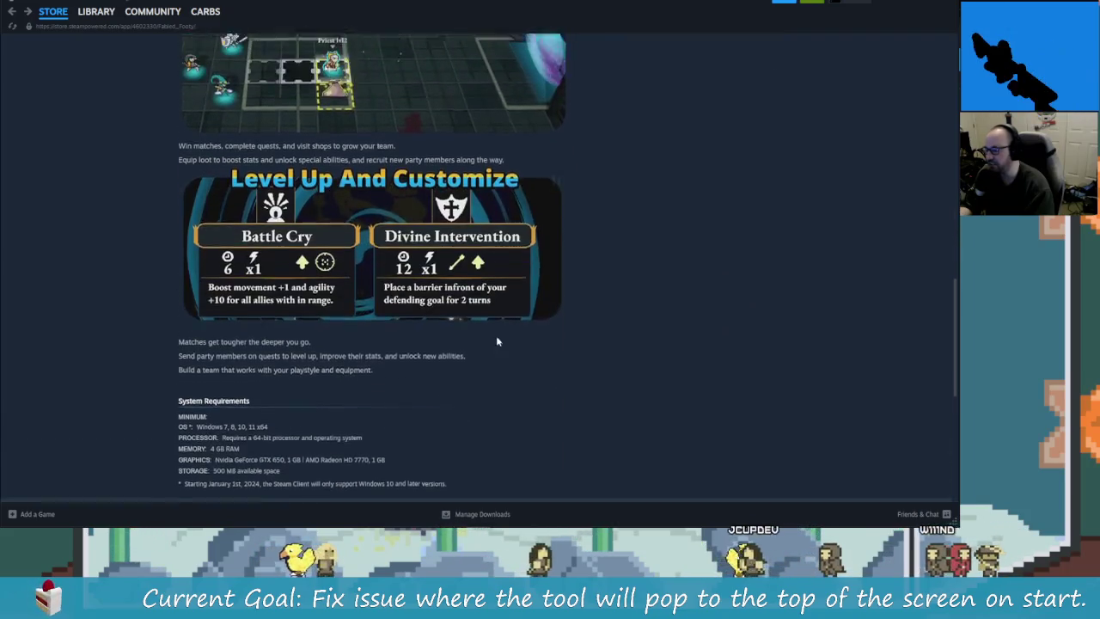
scroll(570, 405, down, 1)
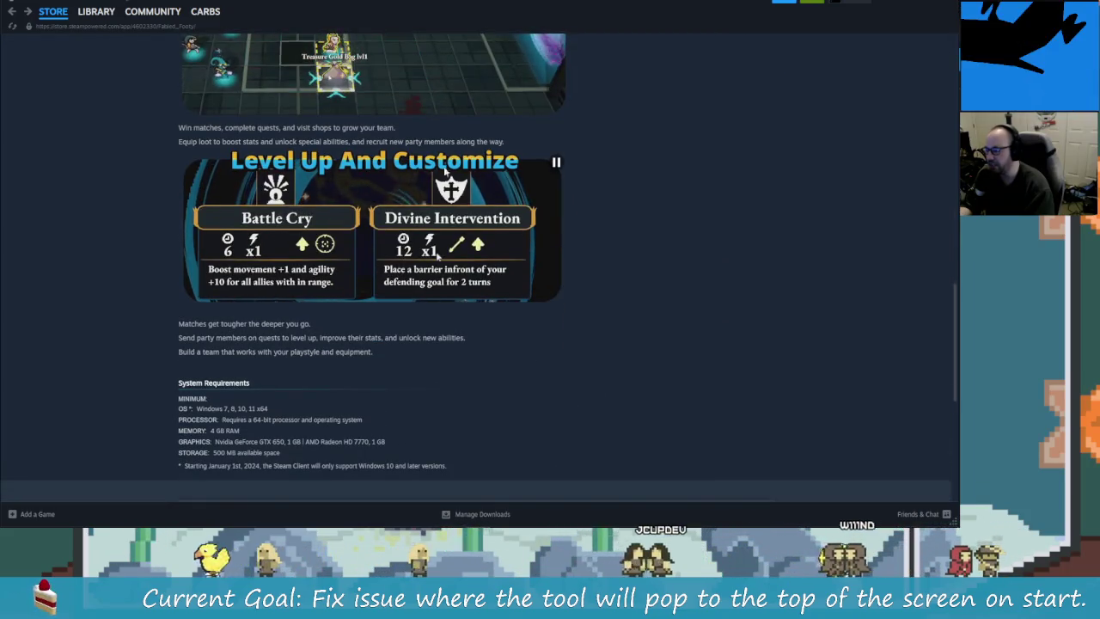
scroll(445, 172, up, 2)
scroll(438, 191, up, 2)
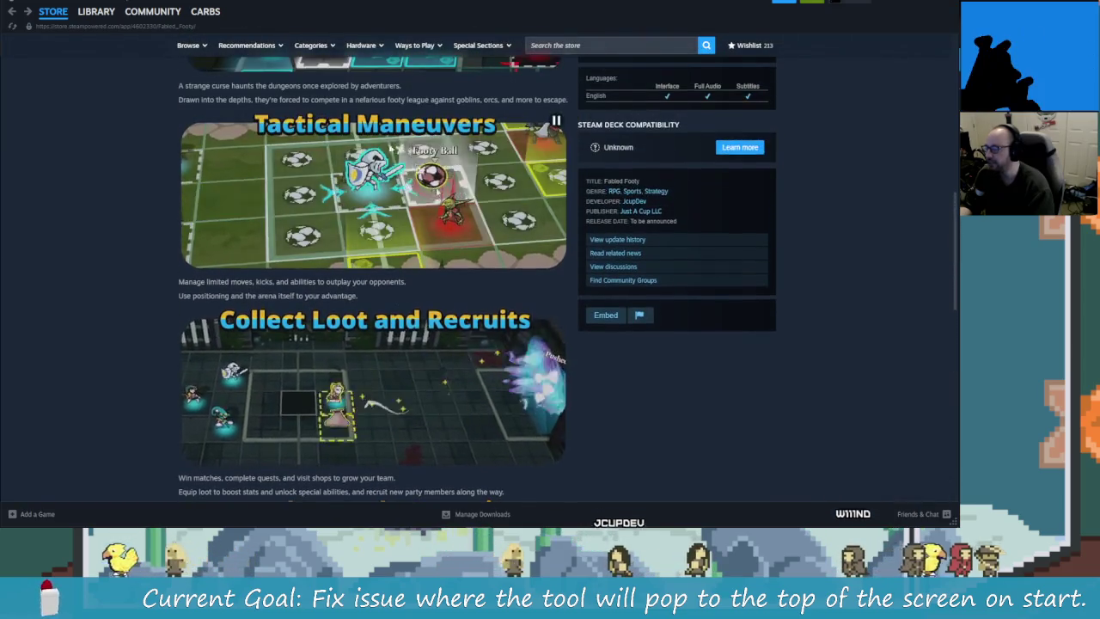
scroll(411, 150, up, 2)
scroll(489, 347, up, 2)
scroll(372, 296, down, 1)
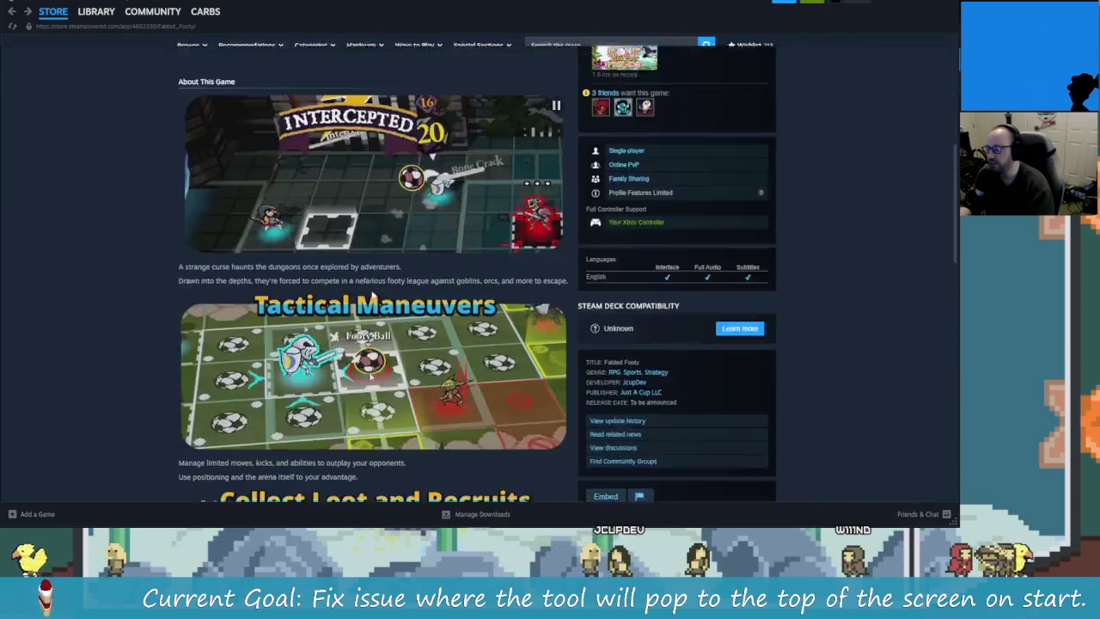
scroll(369, 284, down, 4)
scroll(342, 288, down, 2)
scroll(491, 344, down, 1)
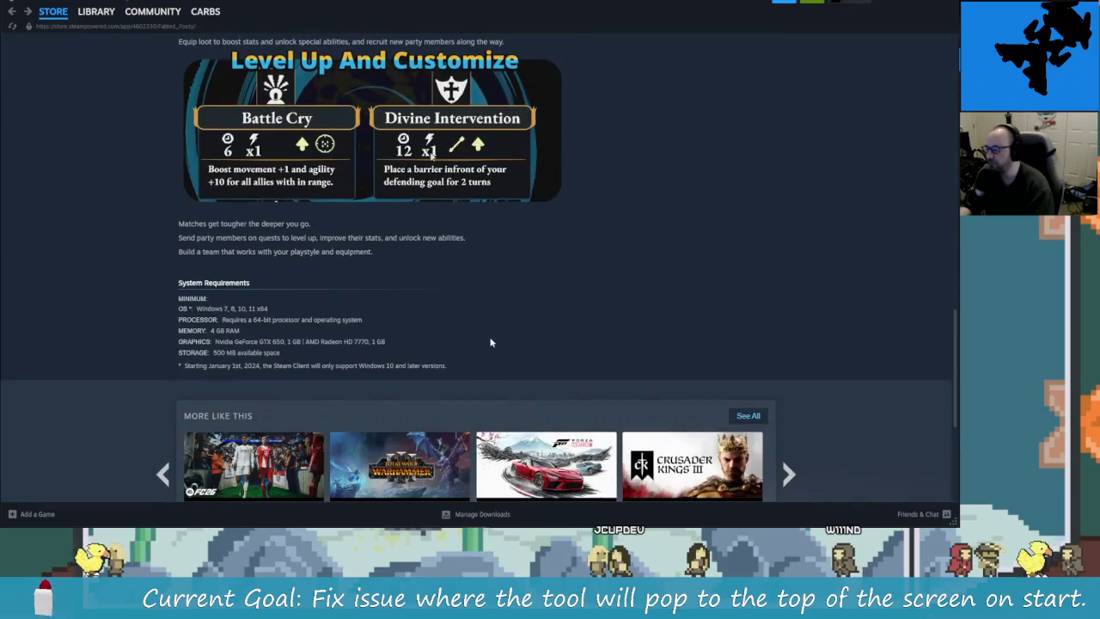
scroll(476, 337, up, 1)
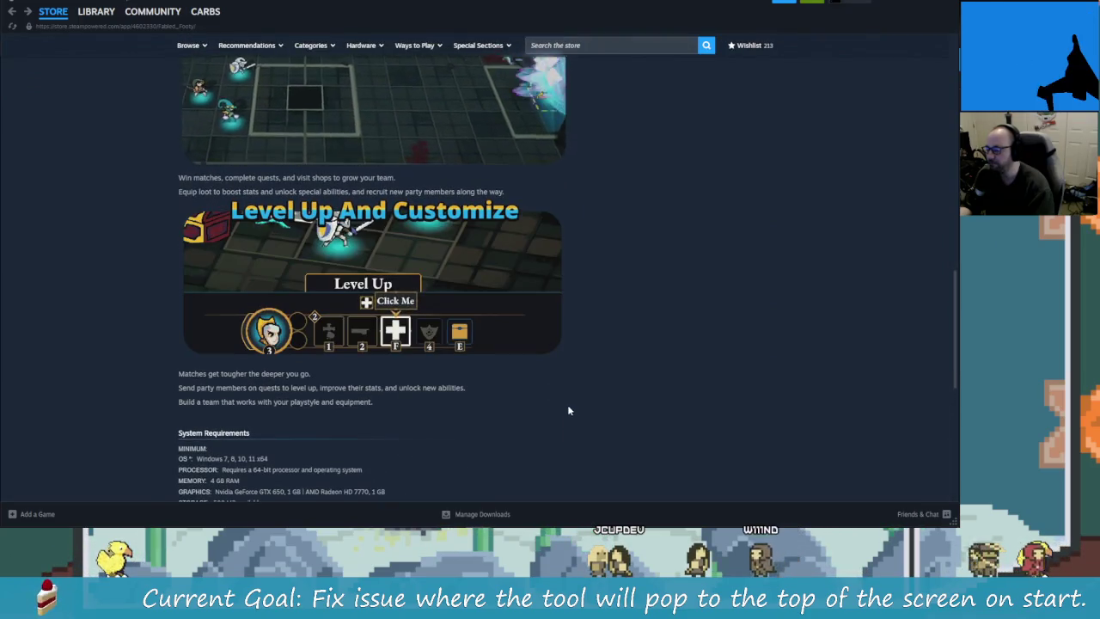
scroll(330, 296, up, 1)
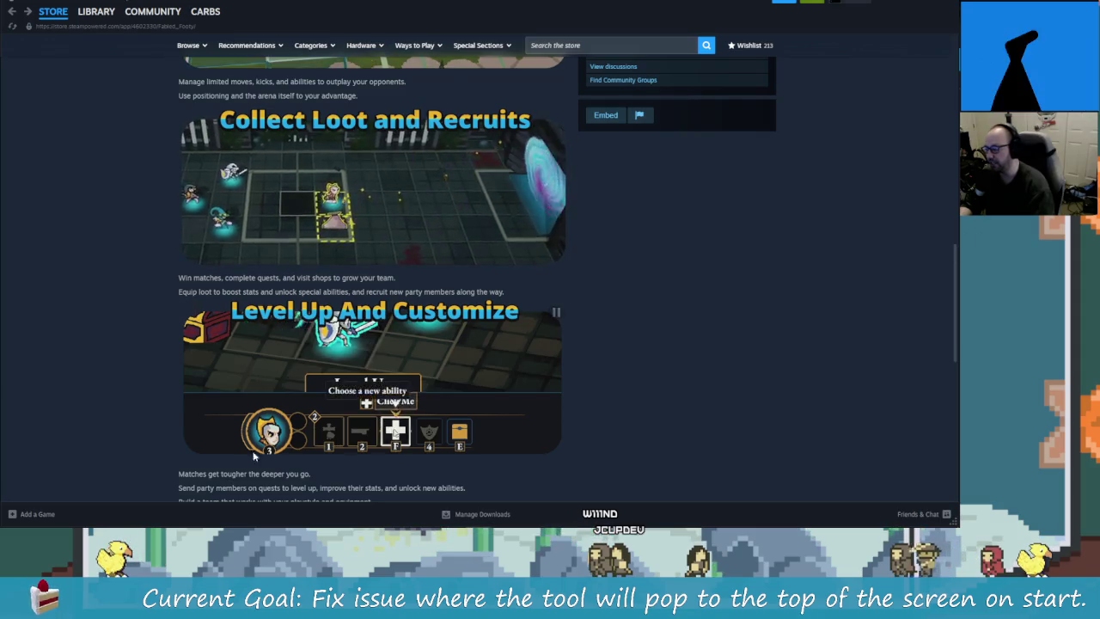
scroll(491, 434, up, 3)
scroll(486, 425, up, 2)
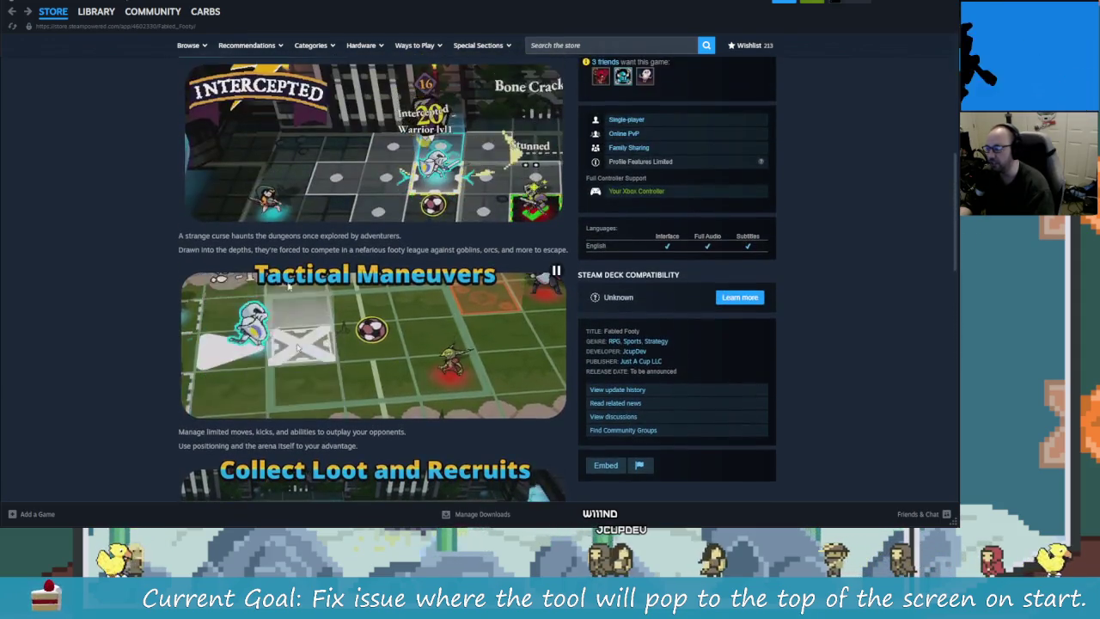
scroll(478, 412, up, 2)
scroll(479, 418, down, 2)
scroll(456, 396, down, 2)
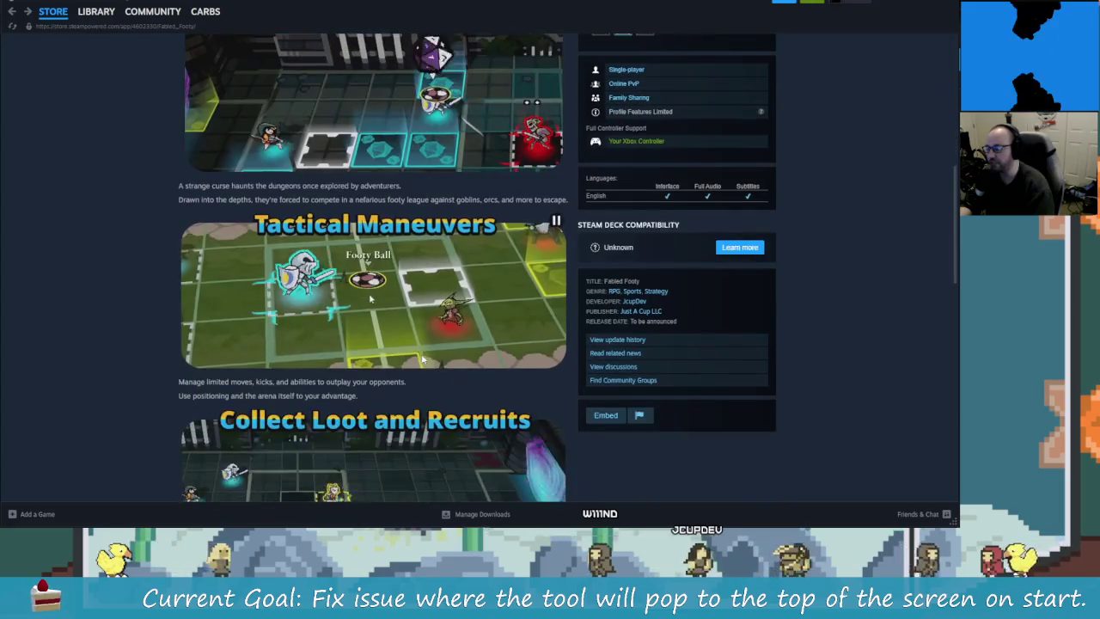
scroll(431, 369, down, 3)
scroll(411, 337, down, 3)
scroll(408, 331, up, 2)
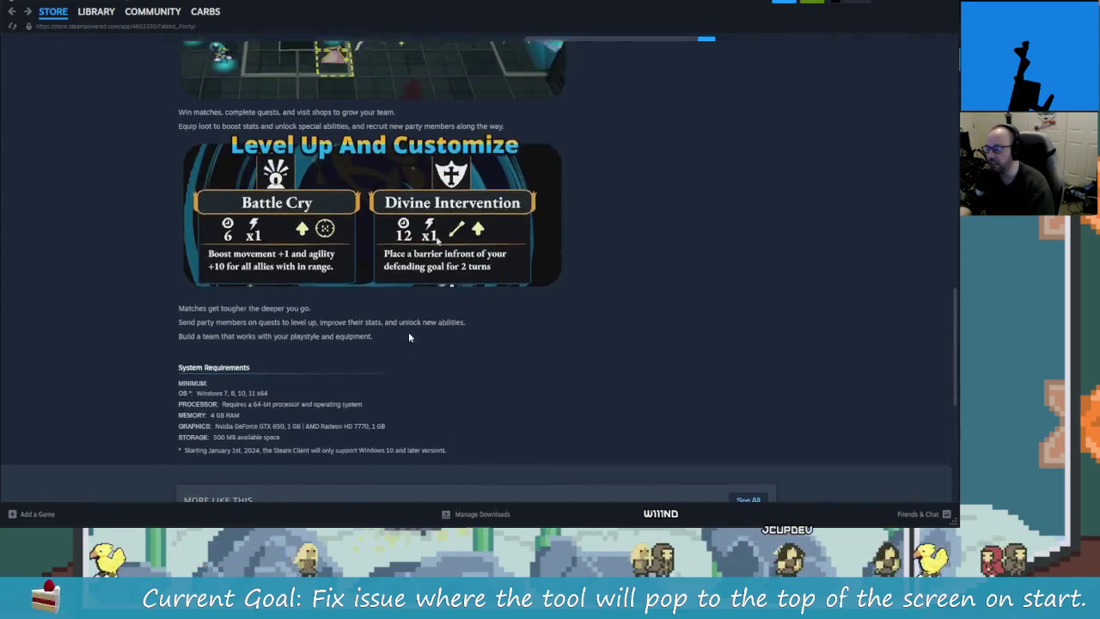
scroll(341, 258, up, 1)
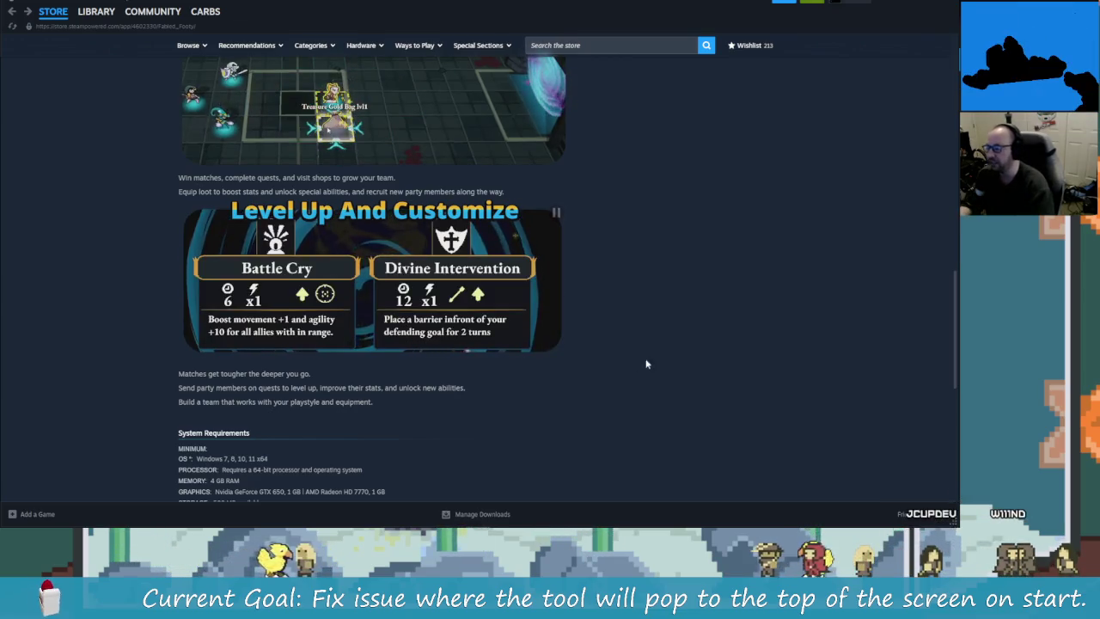
scroll(576, 391, down, 1)
scroll(568, 387, down, 2)
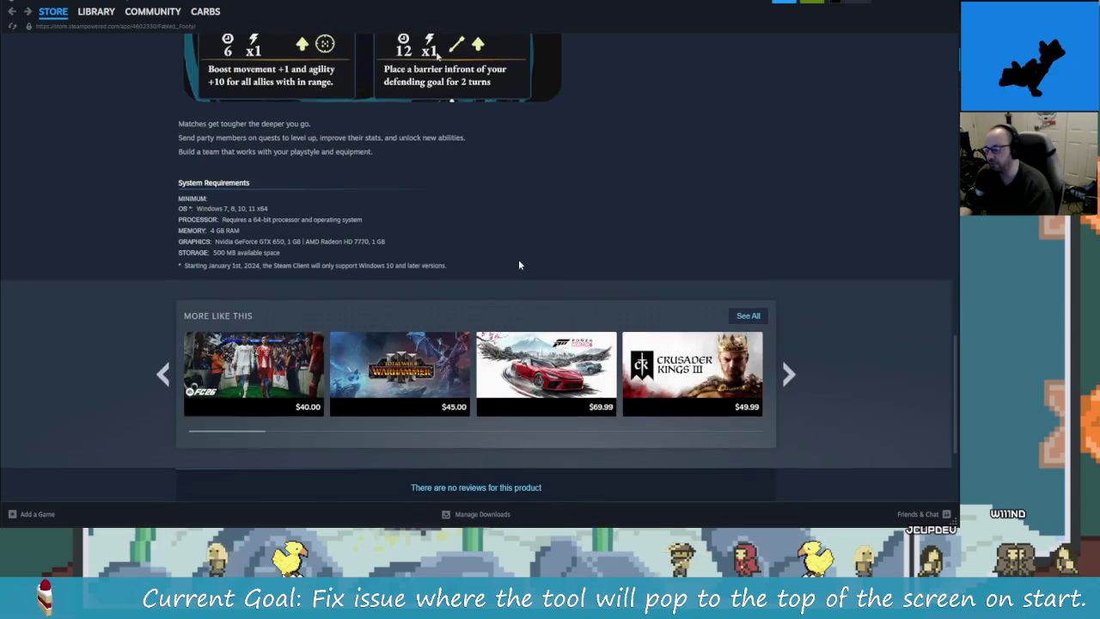
scroll(544, 310, up, 5)
scroll(429, 275, up, 5)
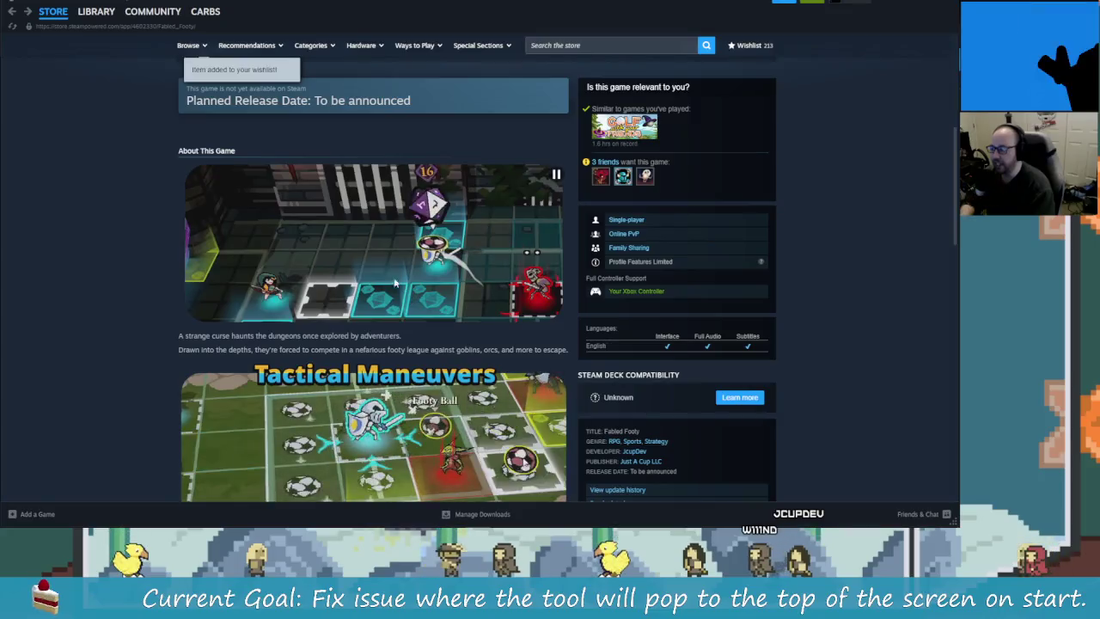
scroll(354, 293, up, 3)
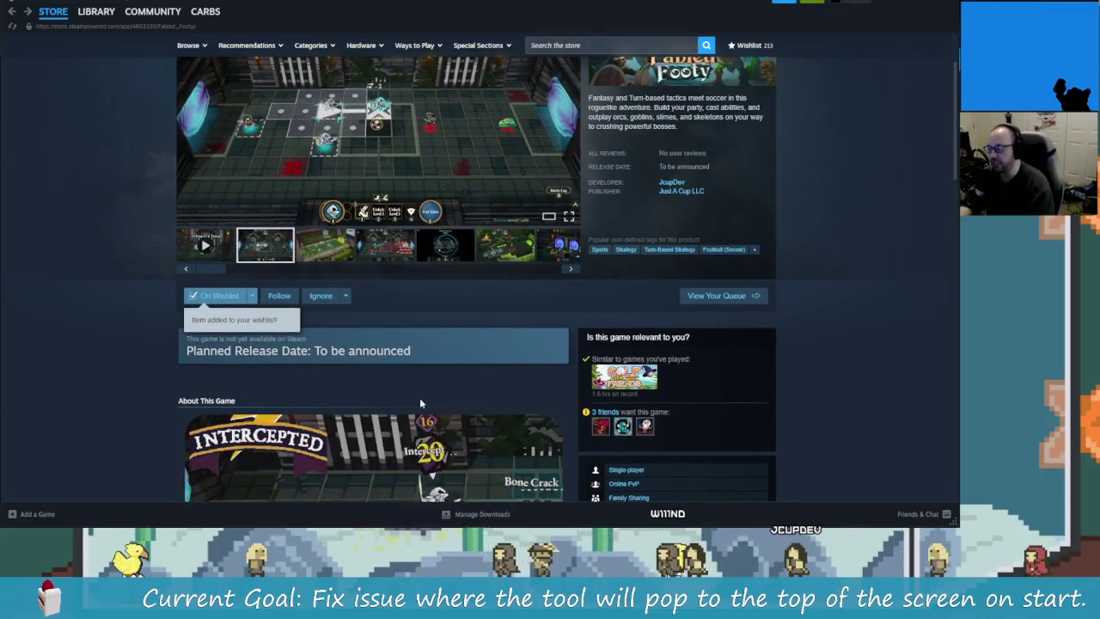
click(345, 296)
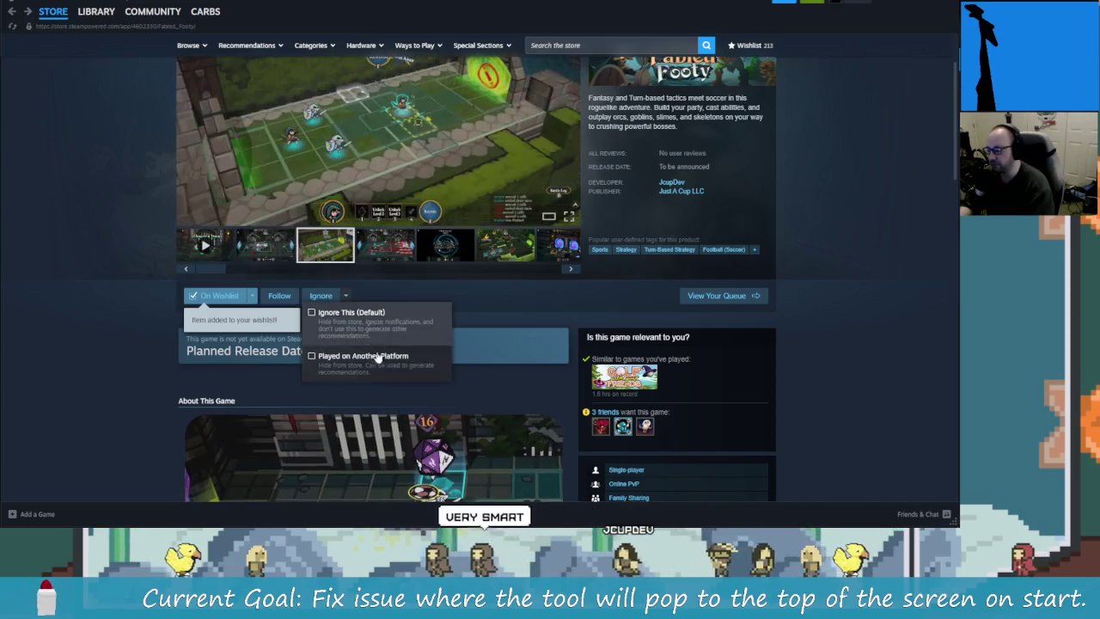
scroll(386, 355, up, 2)
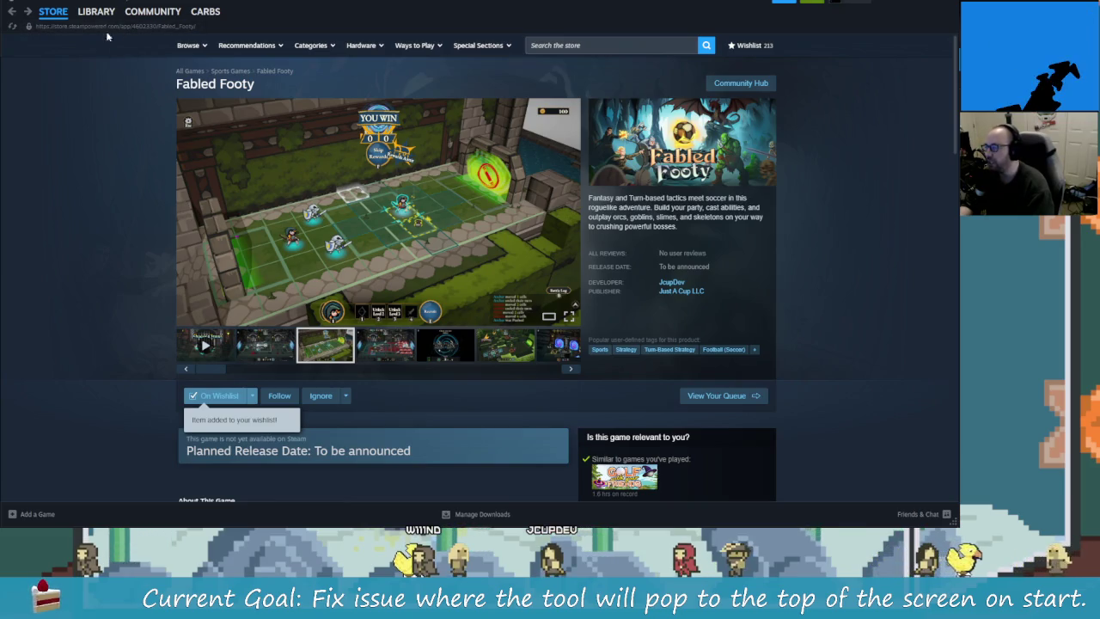
click(96, 12)
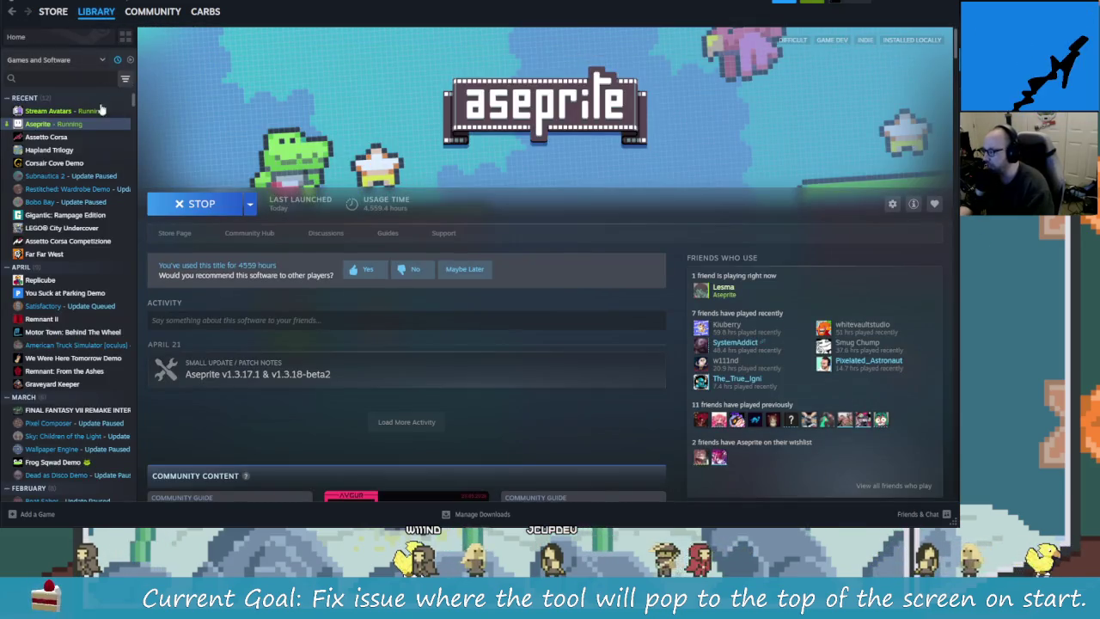
scroll(367, 375, down, 2)
scroll(368, 375, down, 2)
scroll(304, 398, up, 3)
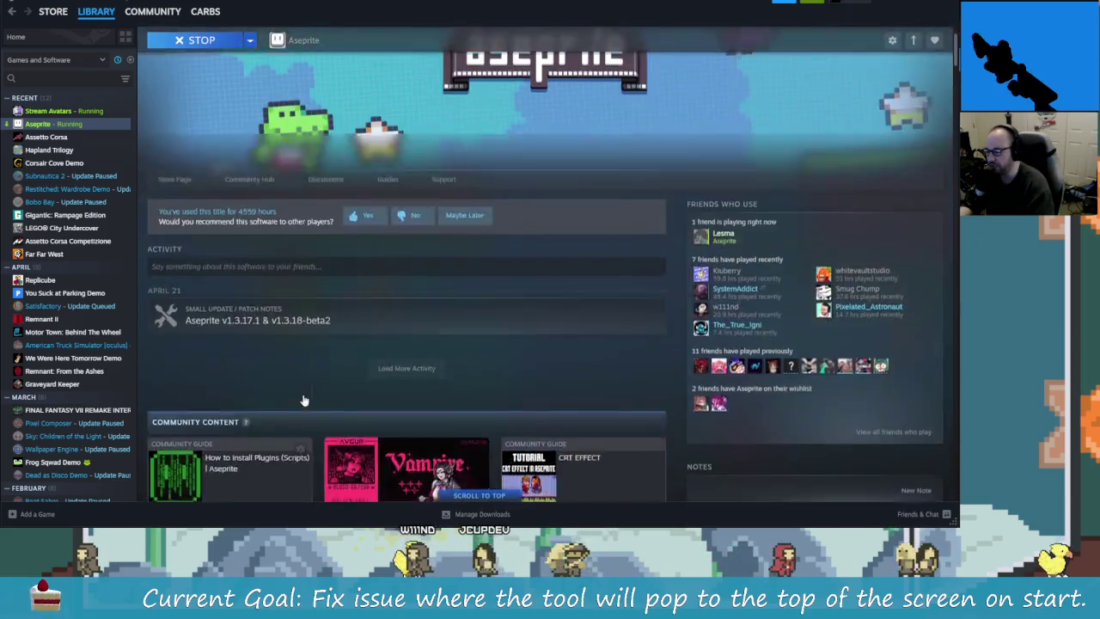
scroll(304, 398, up, 1)
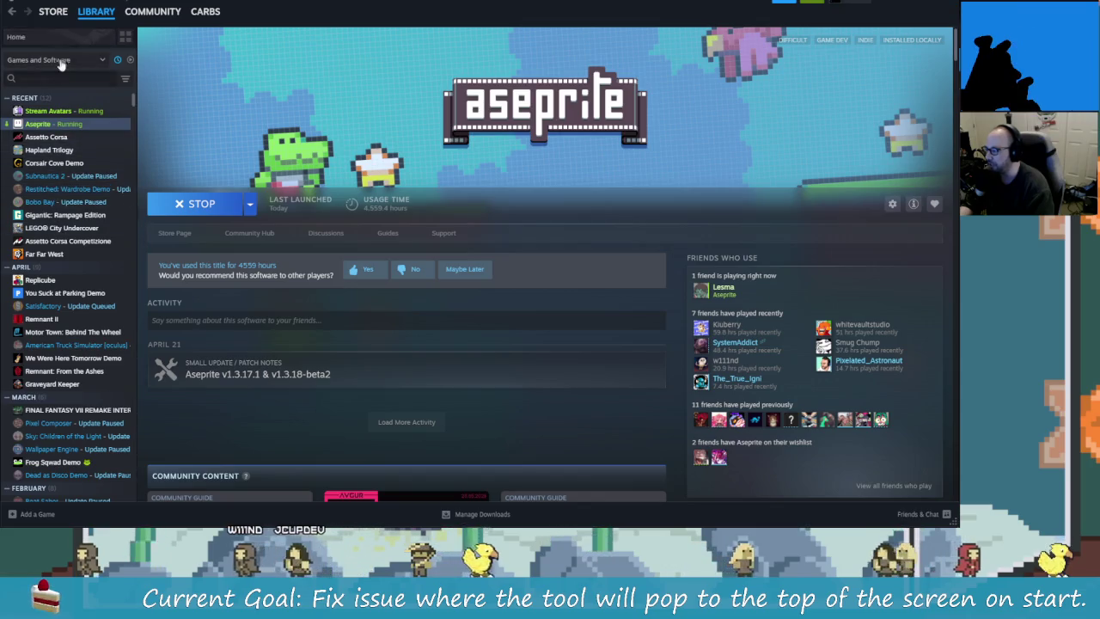
click(52, 12)
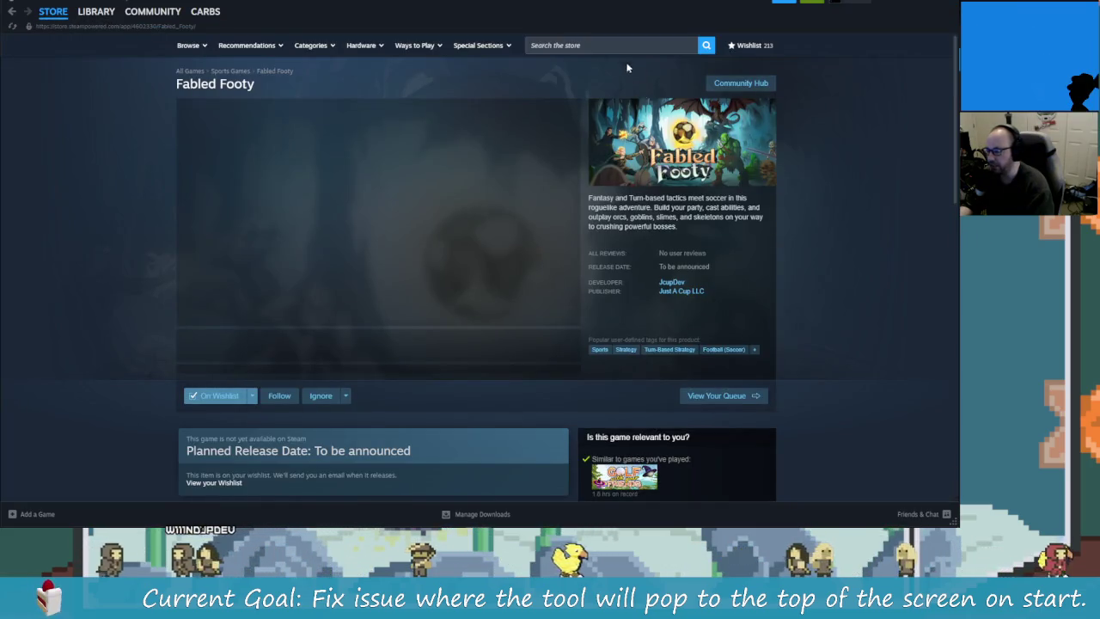
click(619, 44)
text(go)
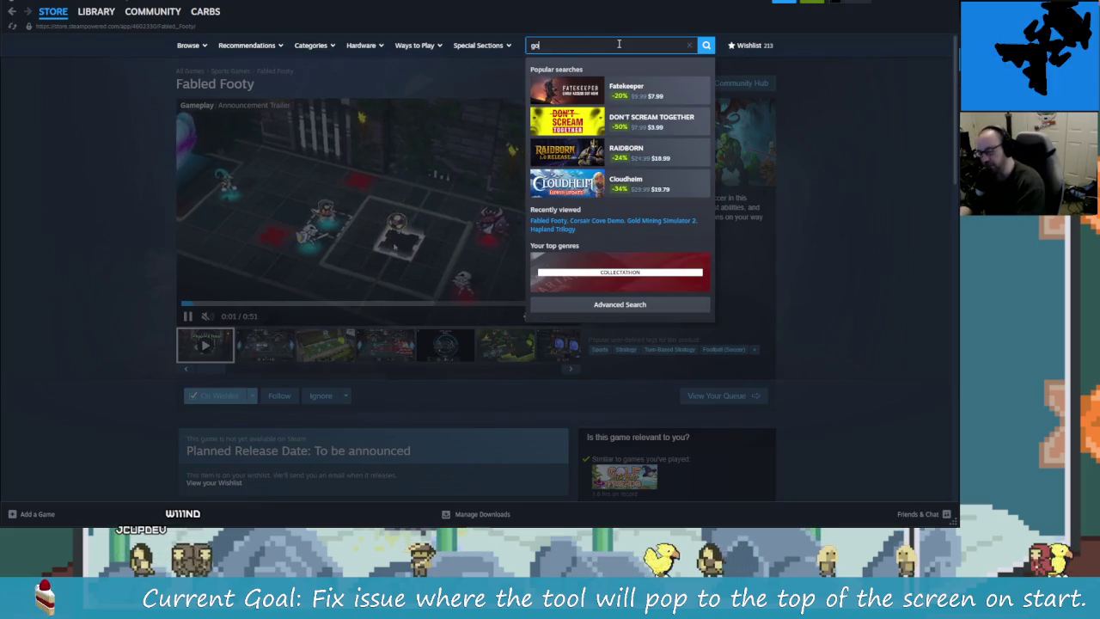
Search the store for 'gold mining' and open Gold Mining Simulator 2
text(ld r)
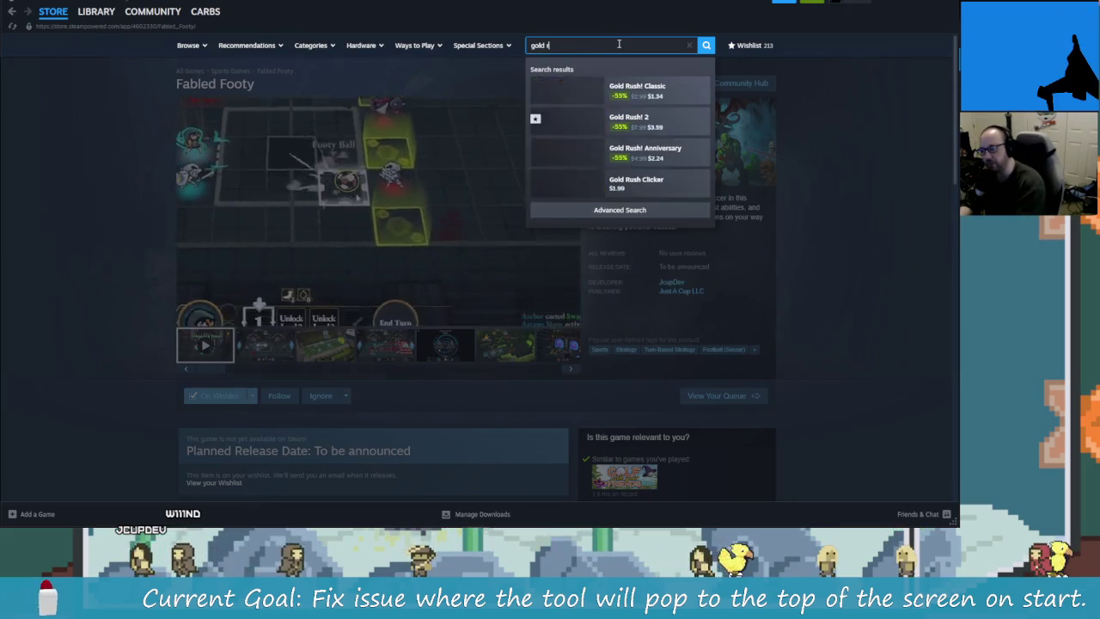
key(BackSpace)
text(mini)
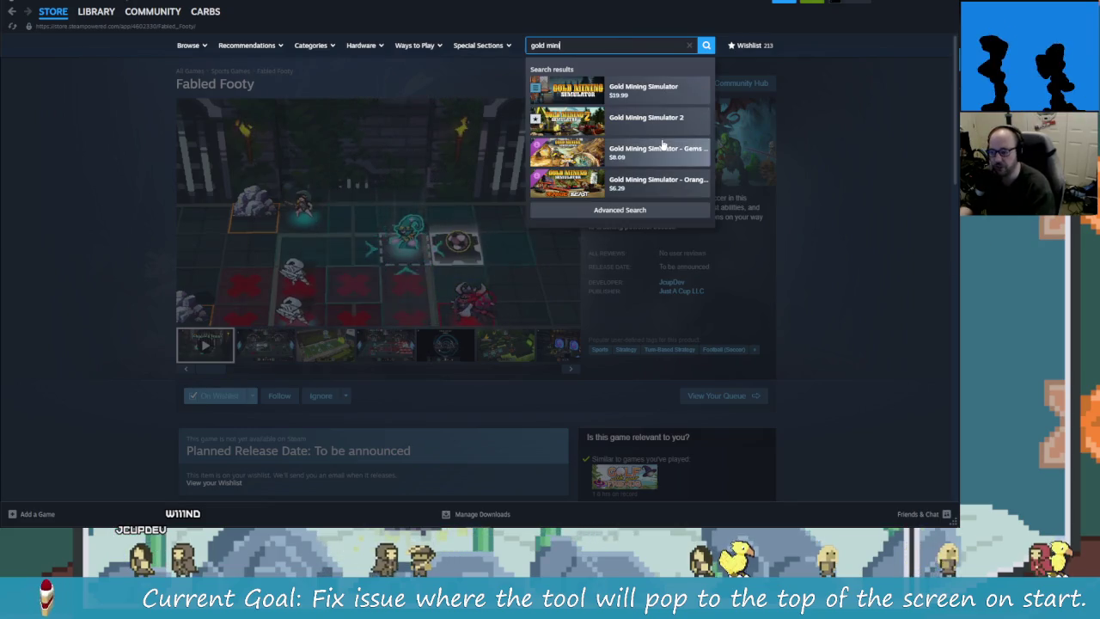
click(640, 120)
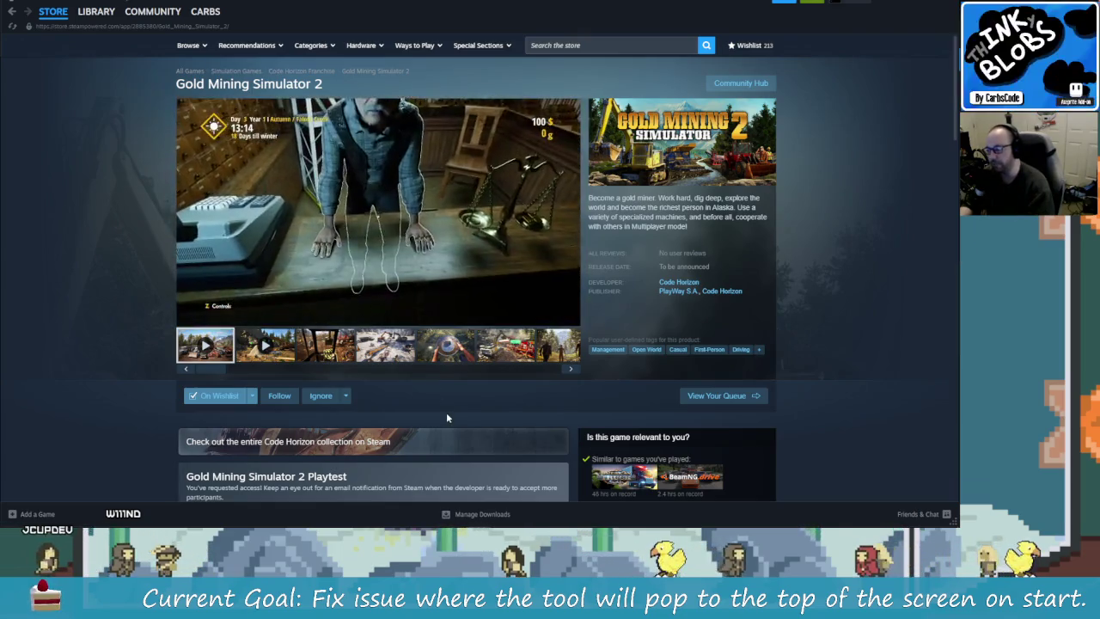
Browse the Gold Mining Simulator 2 screenshots, from excavator cab to gold-table workshop
scroll(434, 425, down, 2)
scroll(430, 426, down, 3)
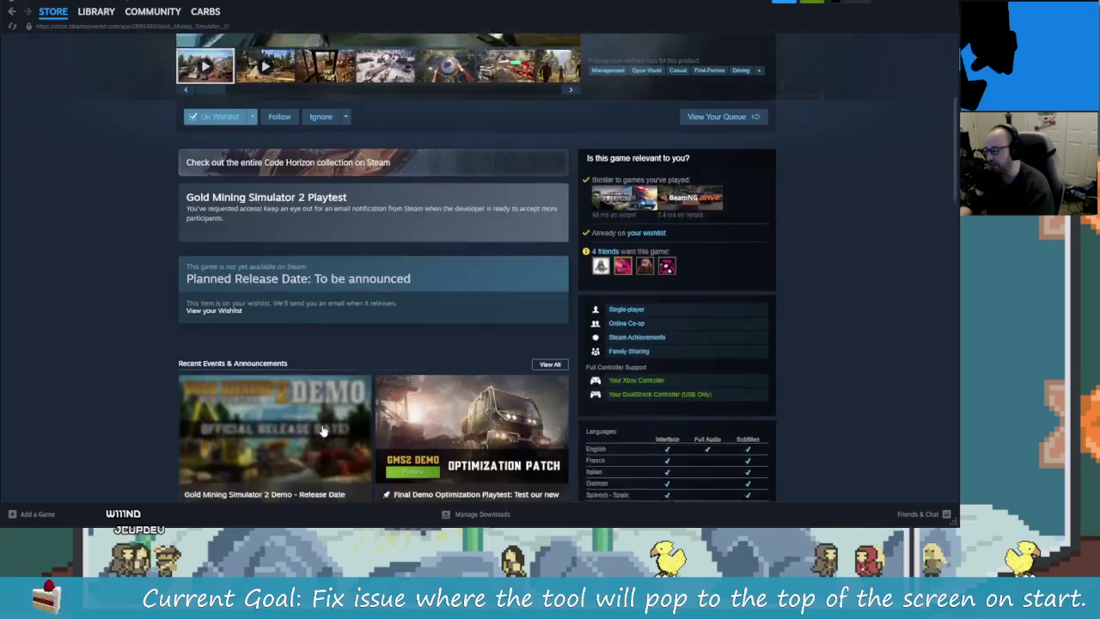
scroll(404, 325, down, 1)
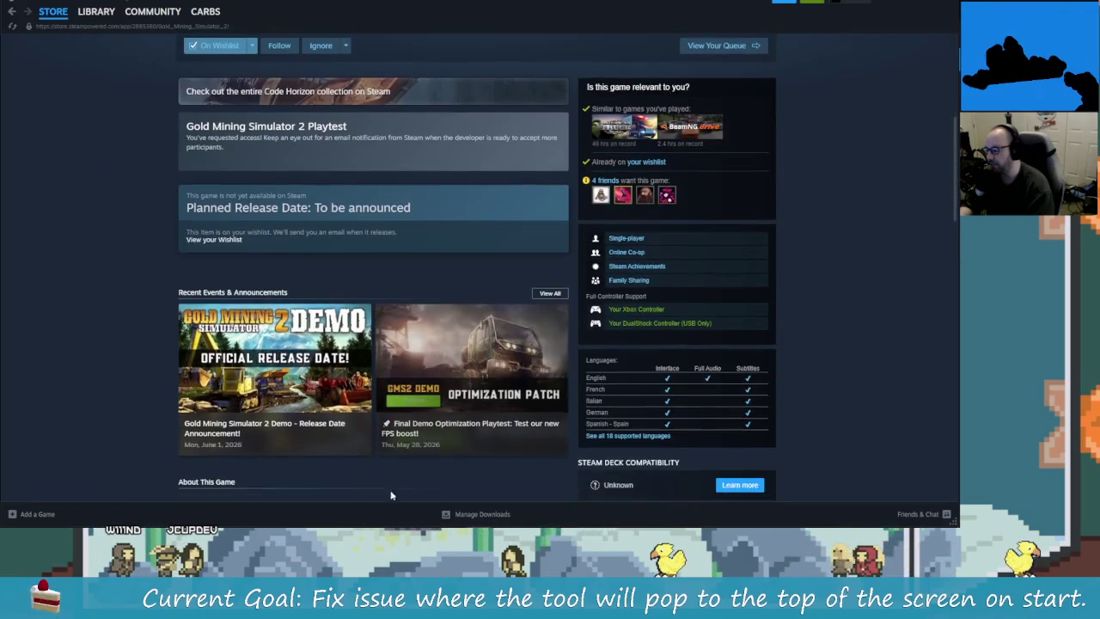
scroll(312, 438, up, 4)
scroll(373, 364, up, 2)
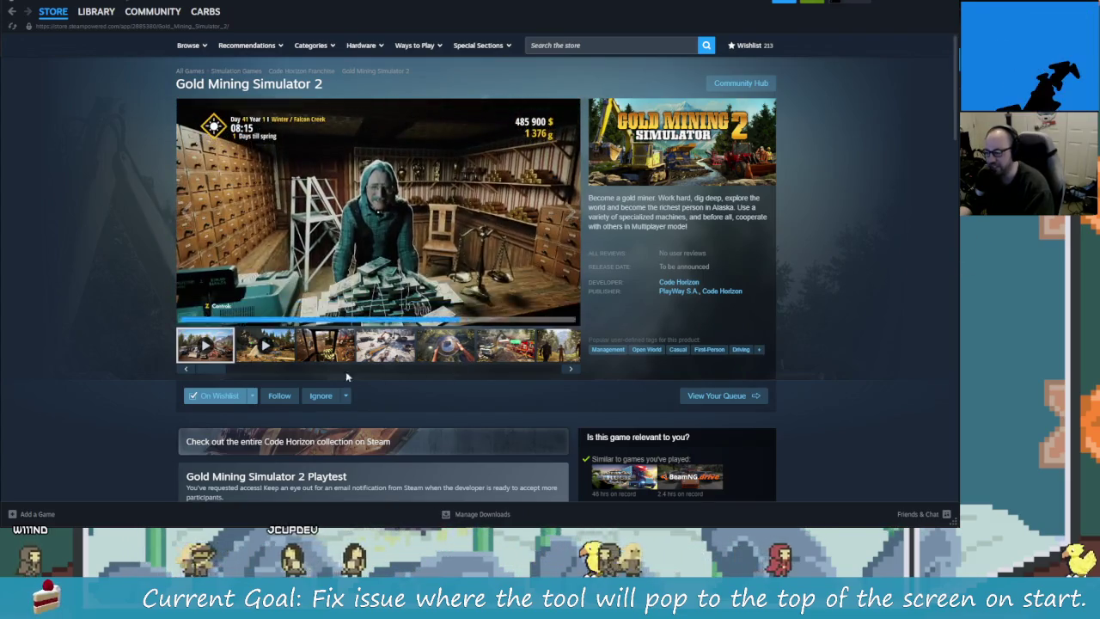
click(312, 355)
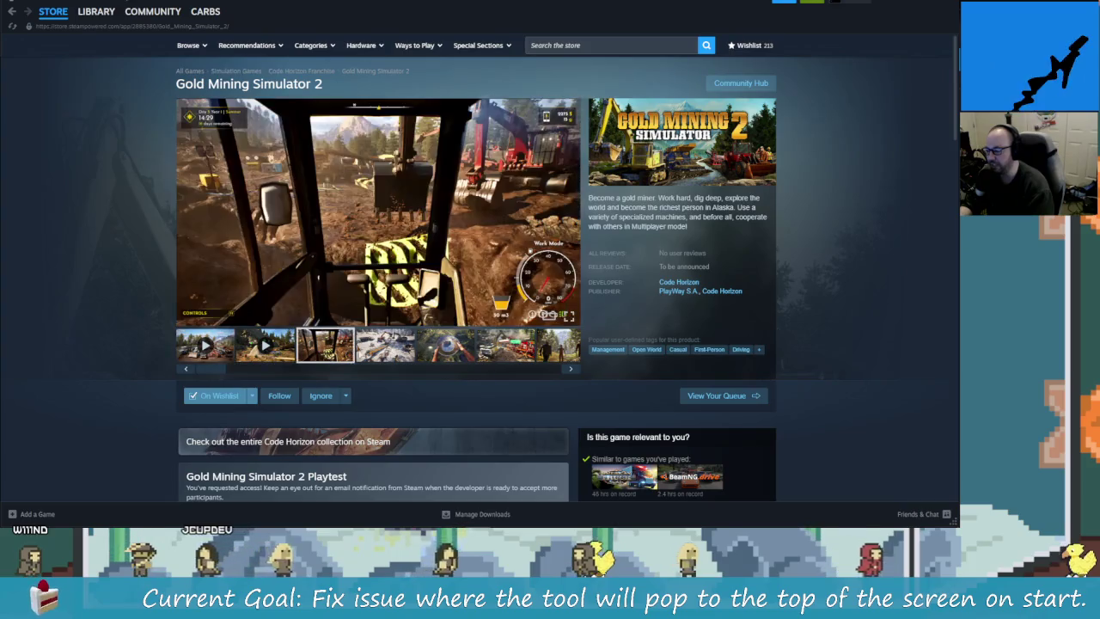
click(380, 353)
click(432, 353)
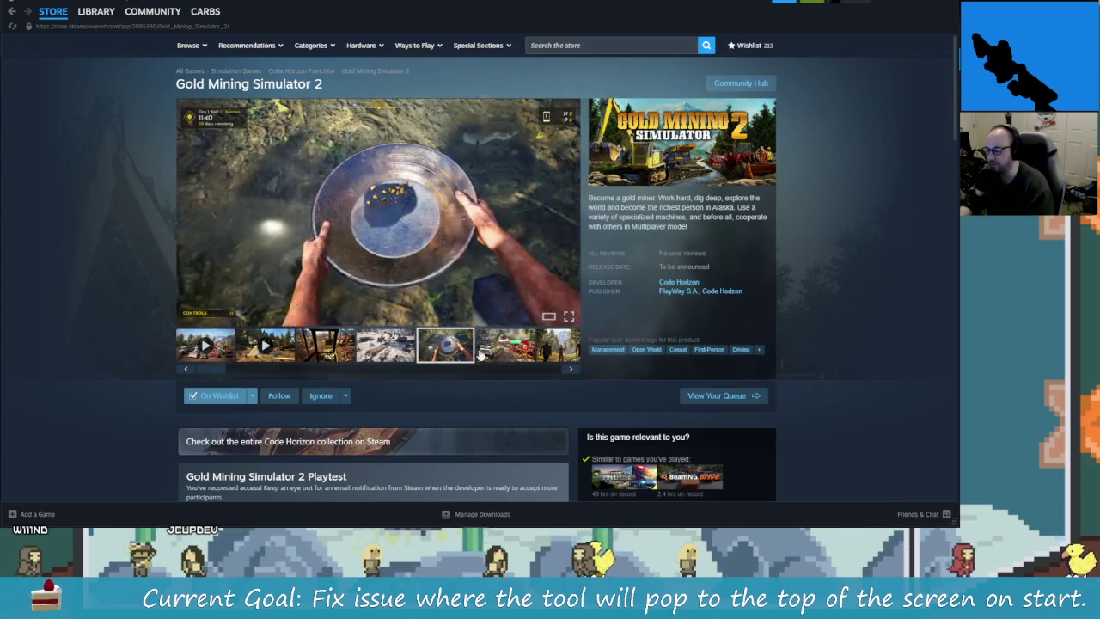
click(497, 356)
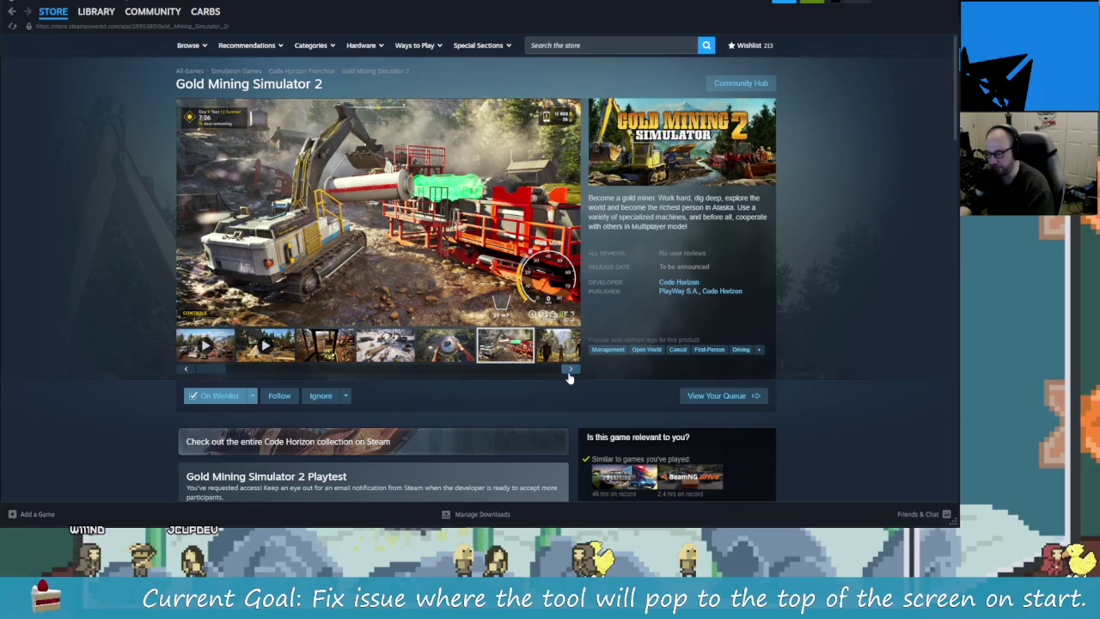
click(570, 370)
click(281, 345)
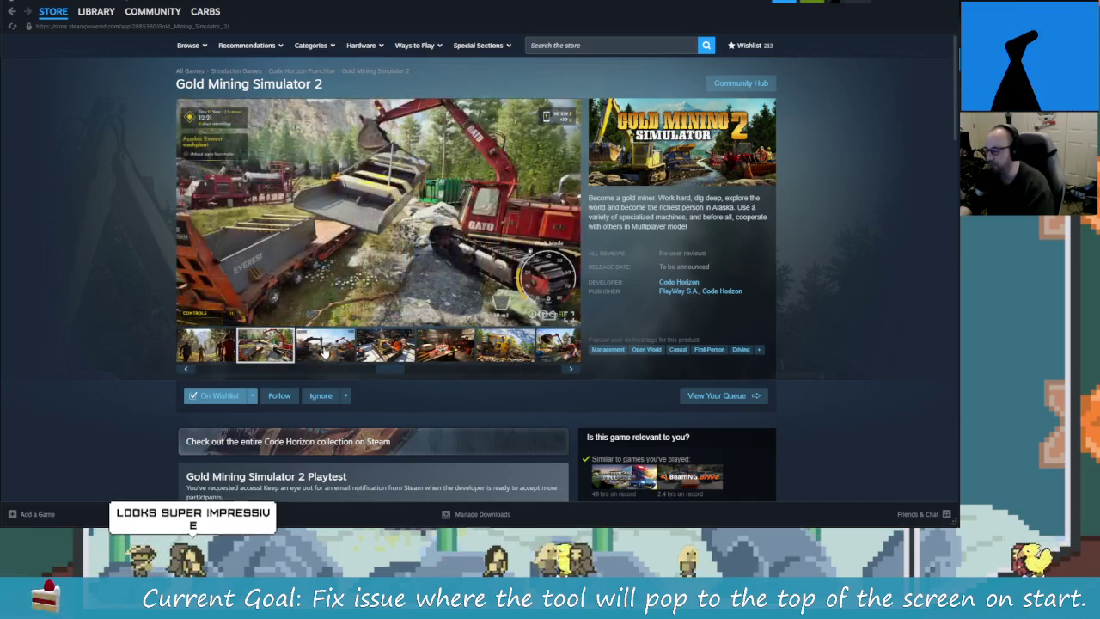
click(394, 350)
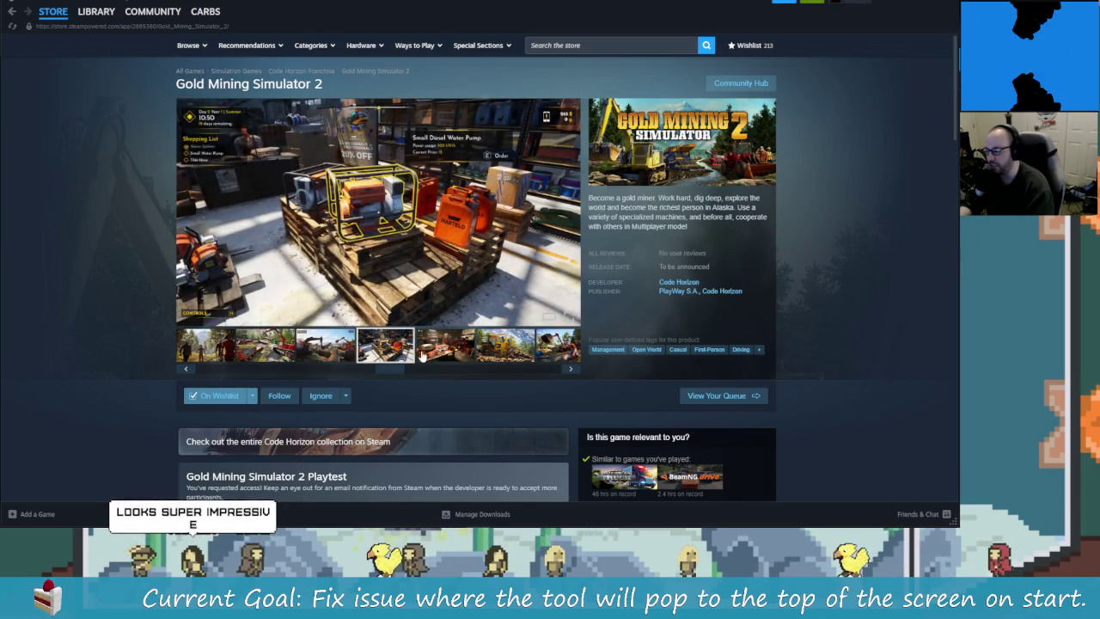
click(455, 343)
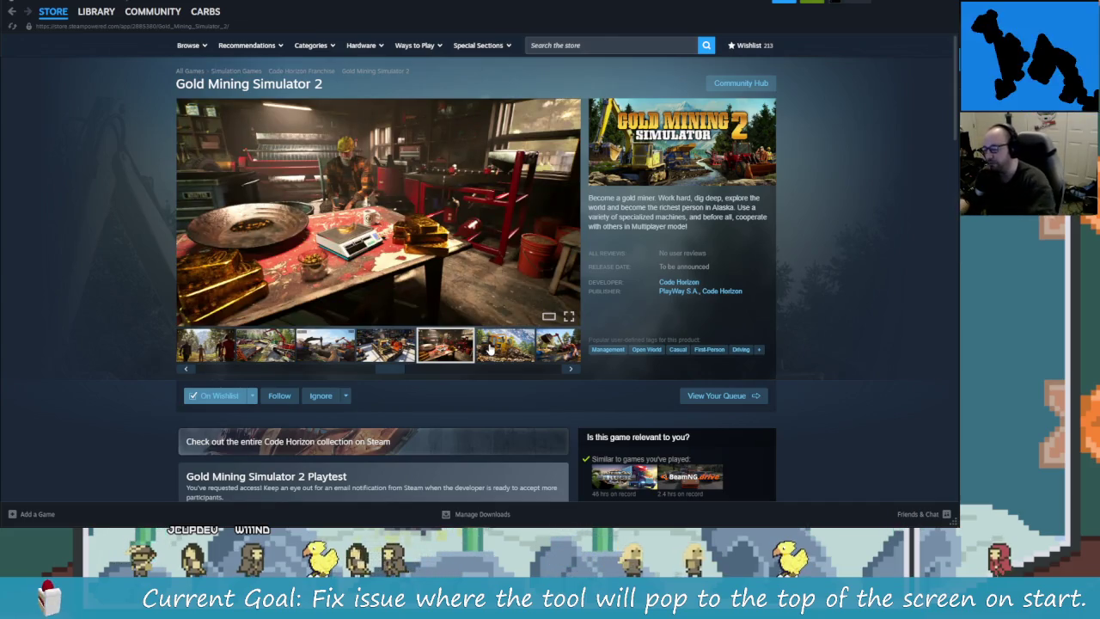
Scroll the store page and go to the Code Horizon developer page
scroll(487, 353, down, 3)
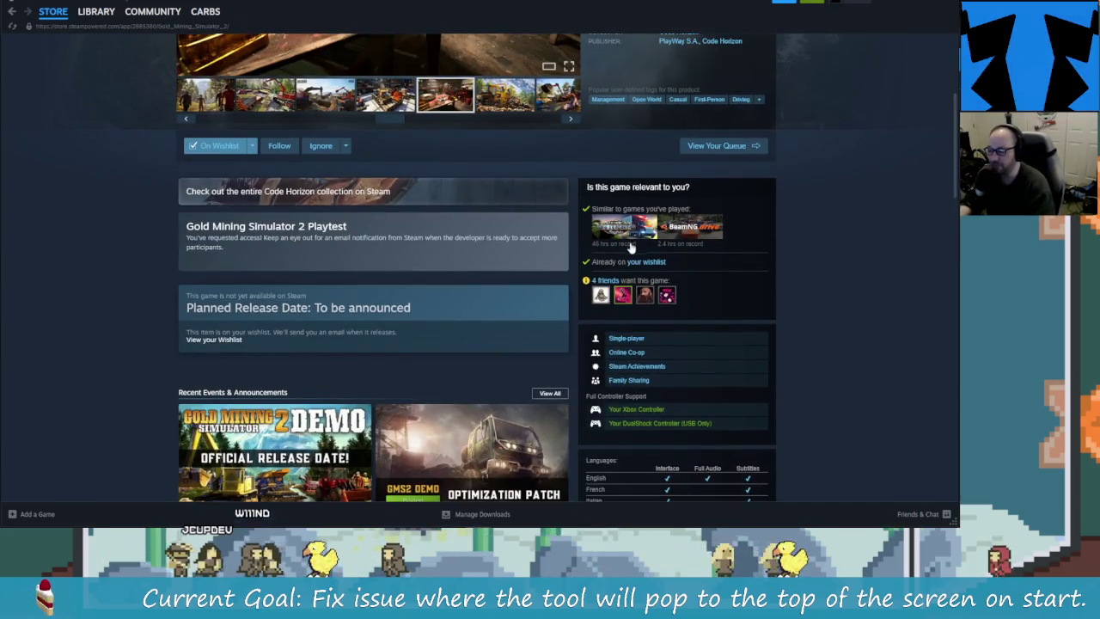
scroll(559, 283, down, 2)
scroll(481, 404, down, 2)
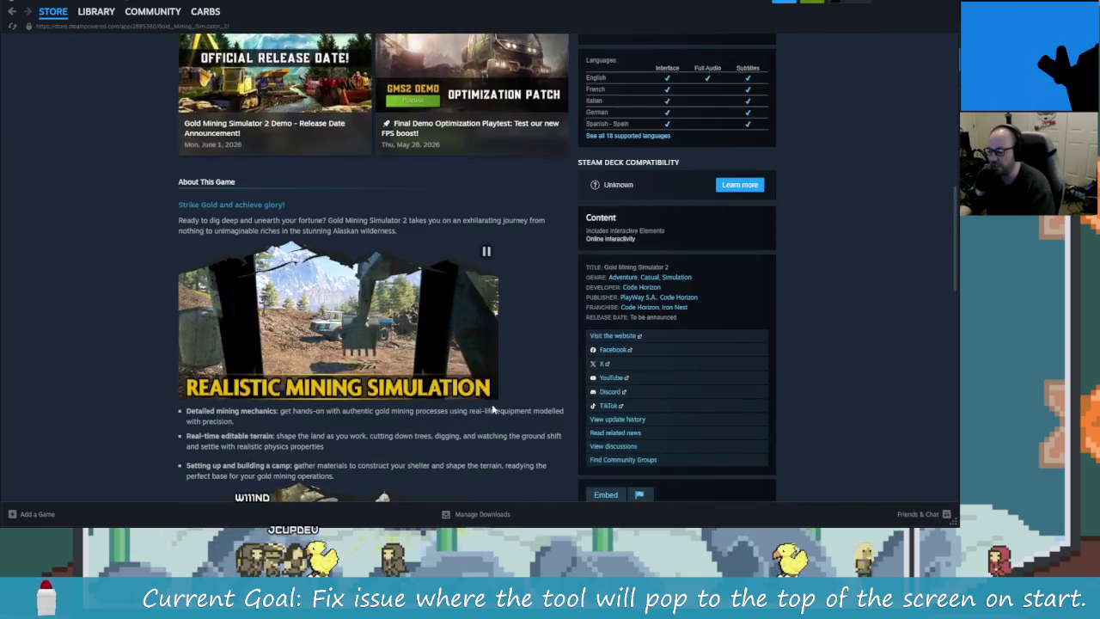
scroll(493, 410, up, 3)
scroll(491, 395, up, 3)
scroll(491, 387, up, 1)
scroll(481, 257, down, 1)
scroll(687, 313, up, 1)
click(686, 282)
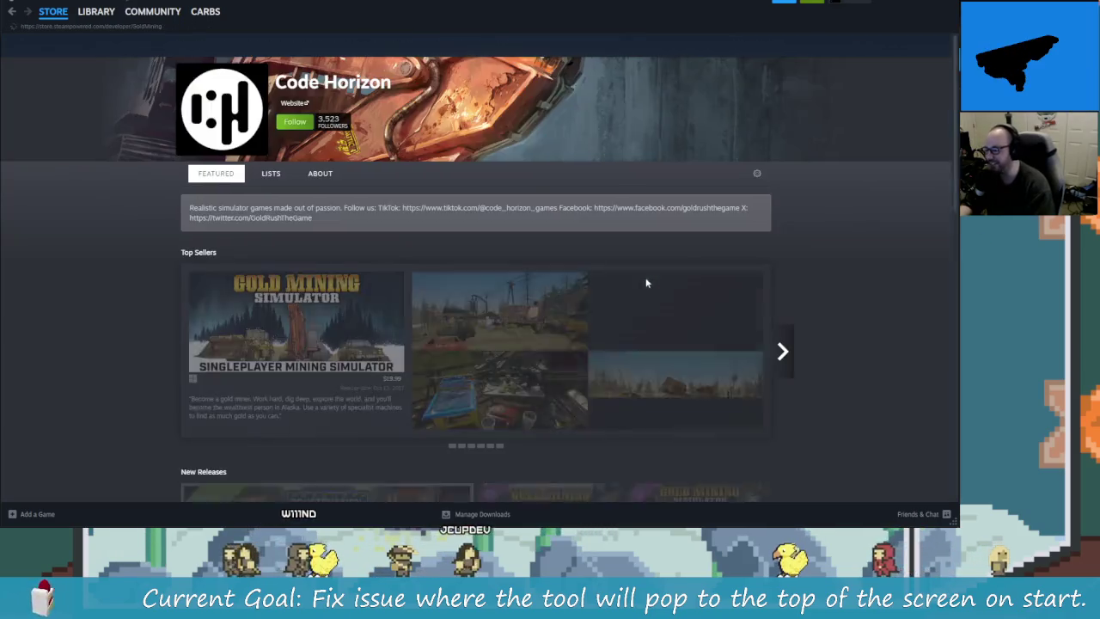
Open the original Gold Mining Simulator store page from Code Horizon's Top Sellers
scroll(404, 331, down, 2)
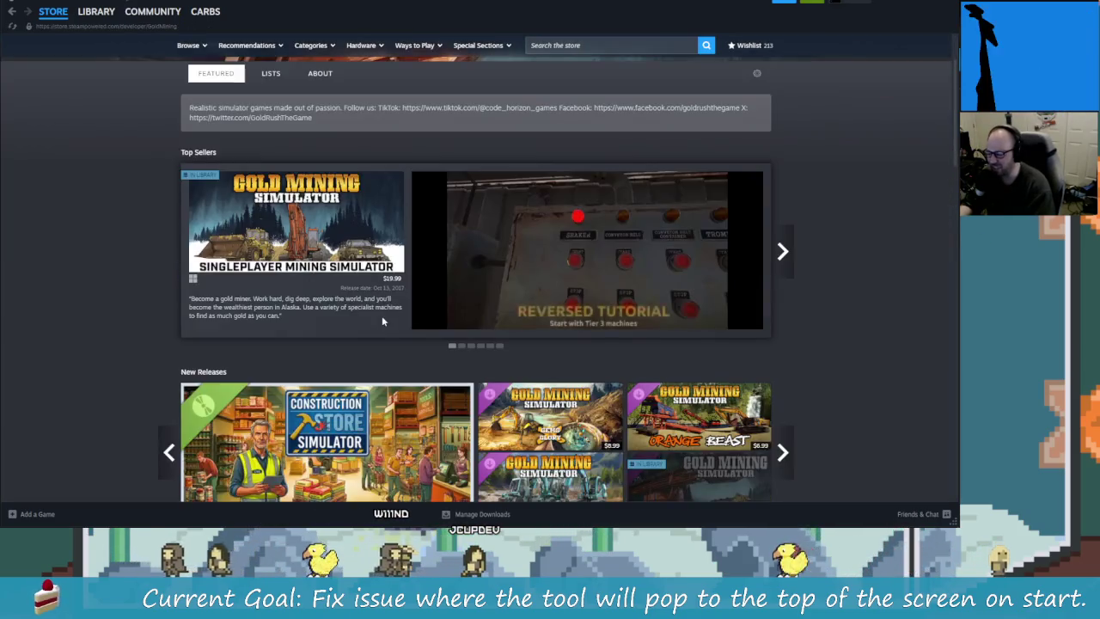
click(397, 326)
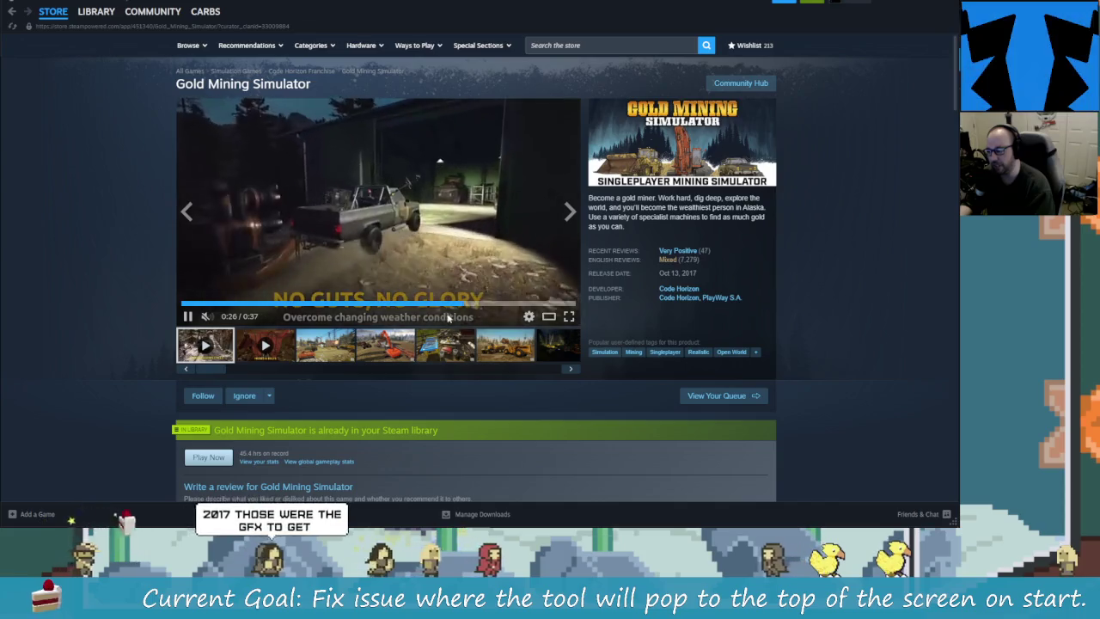
Read the Gold Mining Simulator store page, expanding its full About This Game description
scroll(525, 396, down, 2)
scroll(506, 381, down, 5)
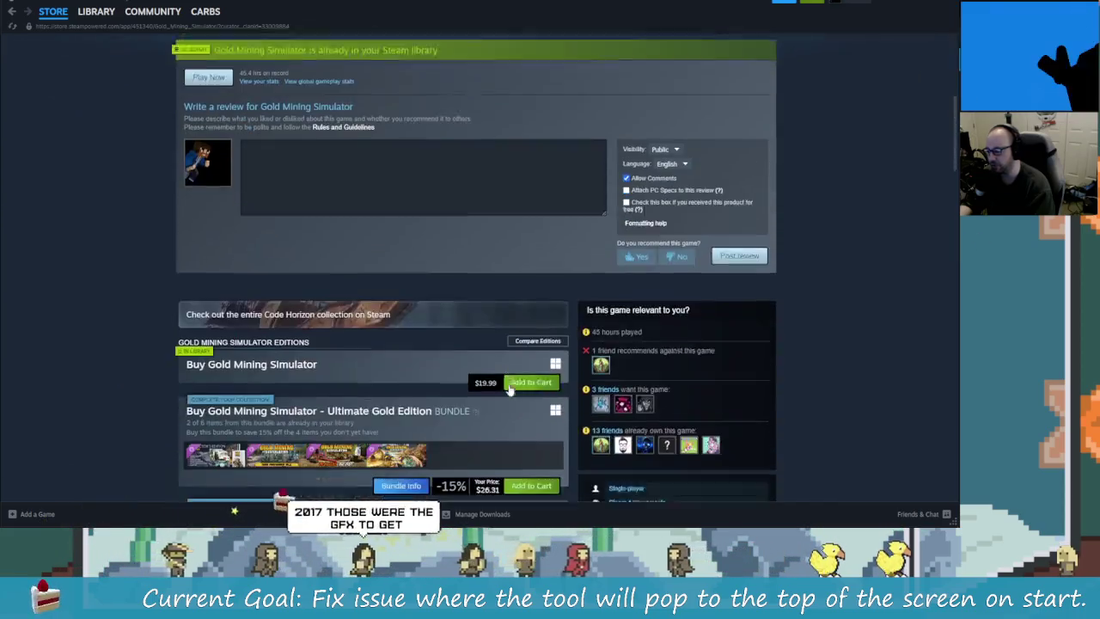
scroll(510, 384, down, 1)
scroll(506, 381, down, 3)
scroll(448, 375, down, 3)
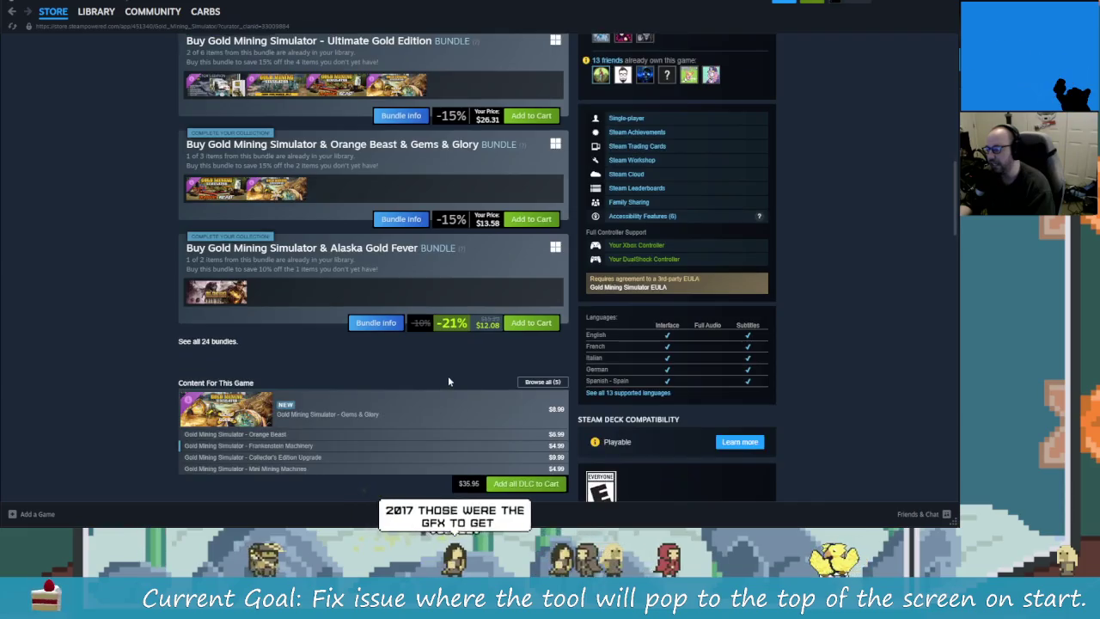
scroll(448, 375, down, 2)
scroll(422, 340, down, 3)
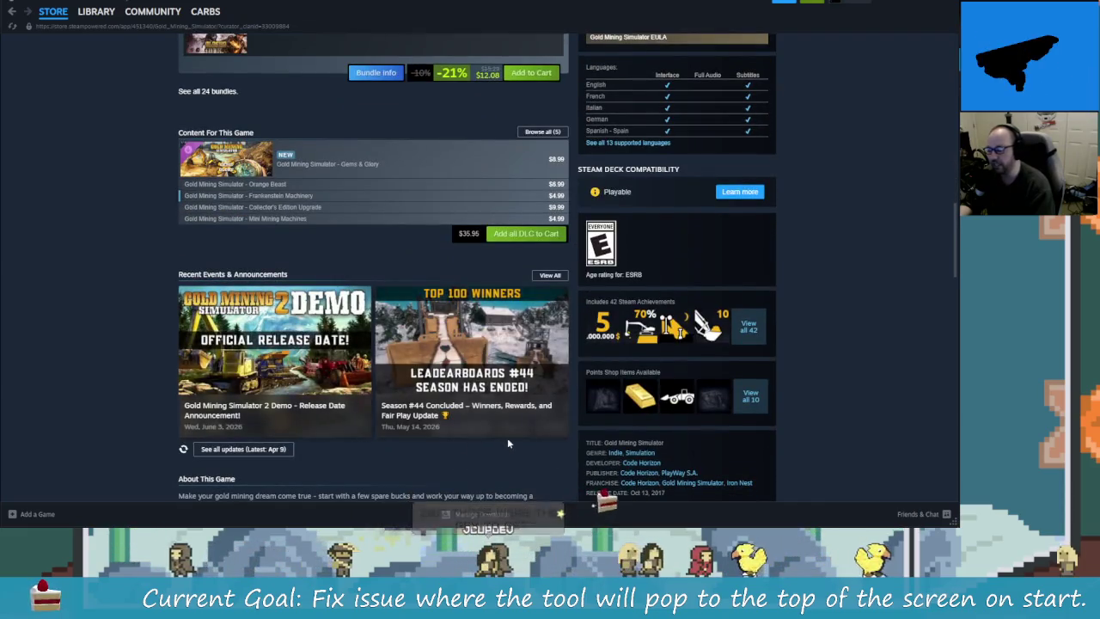
scroll(507, 425, down, 3)
scroll(513, 416, down, 3)
scroll(499, 387, down, 1)
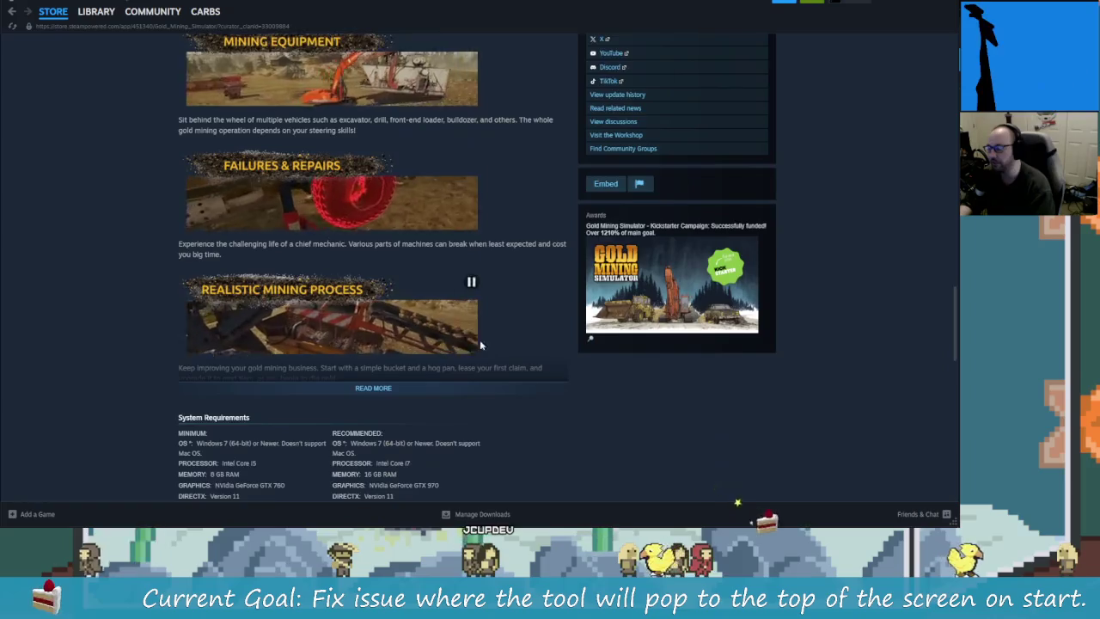
scroll(447, 301, down, 2)
click(387, 239)
scroll(504, 326, down, 1)
scroll(535, 457, down, 1)
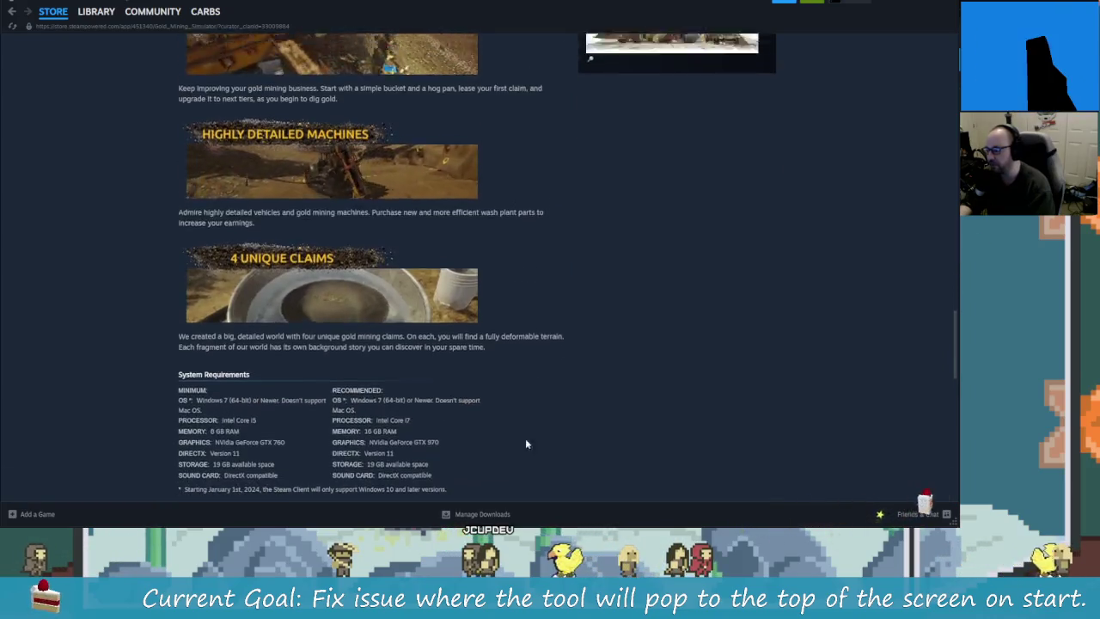
scroll(525, 438, up, 5)
scroll(490, 385, up, 5)
scroll(487, 387, up, 6)
scroll(516, 413, up, 4)
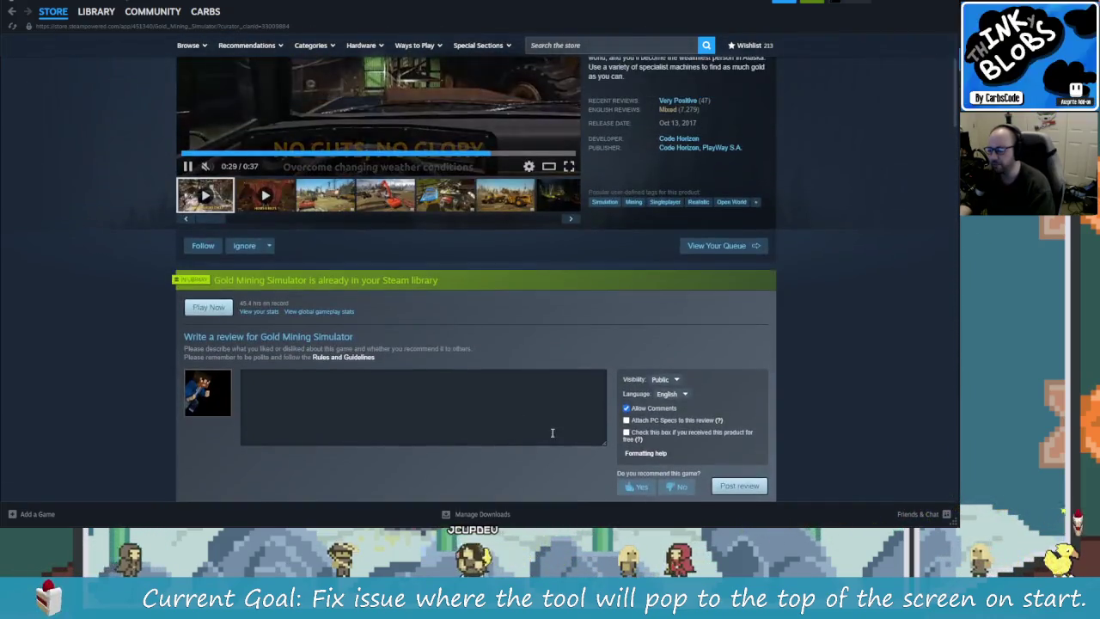
scroll(543, 432, down, 2)
scroll(469, 343, up, 3)
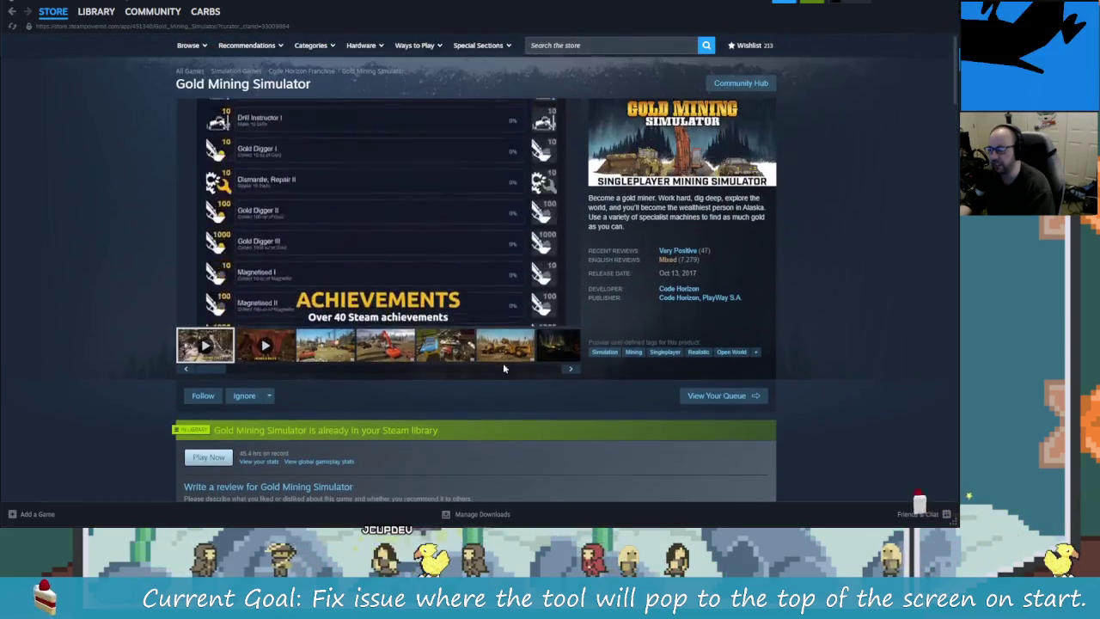
Go back to the Code Horizon developer page and open the Gold Mining Simulator 2 store page
click(11, 11)
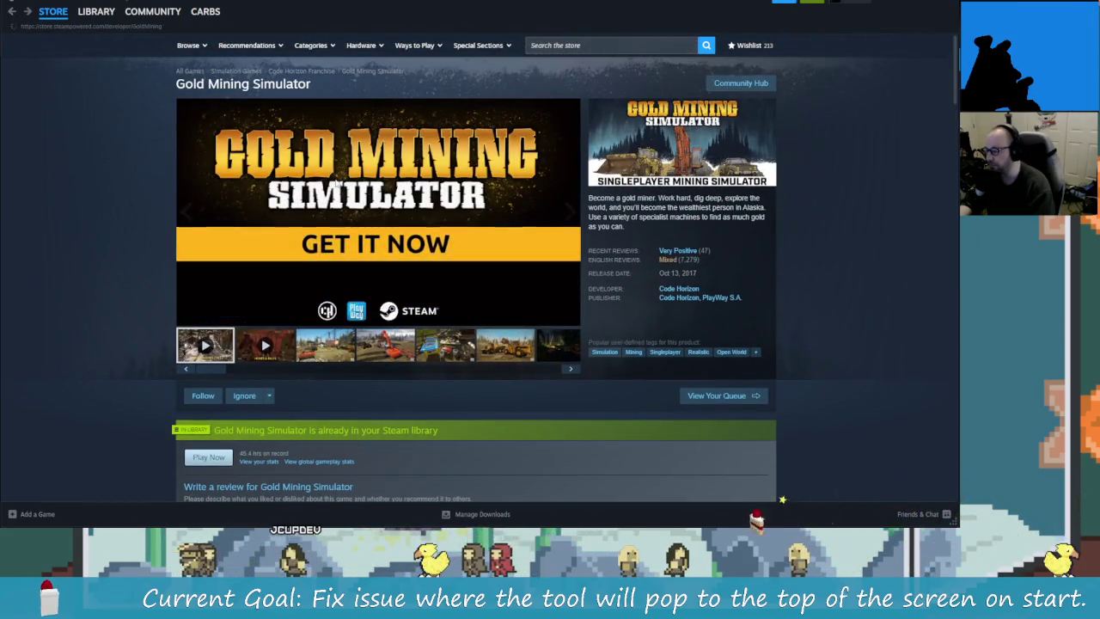
scroll(352, 269, up, 1)
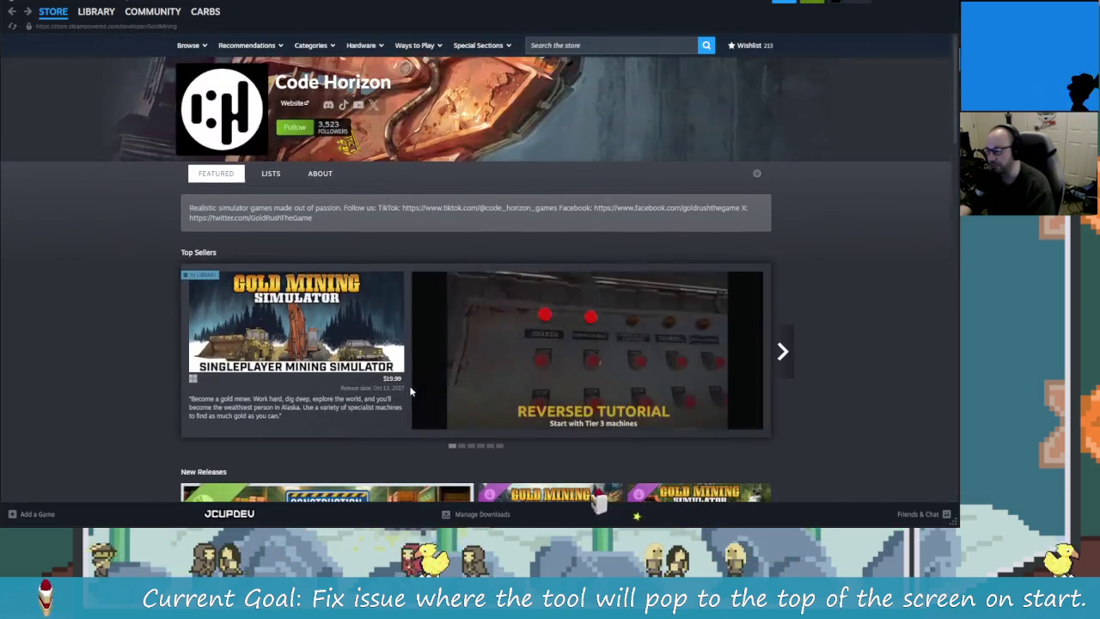
scroll(352, 269, down, 3)
scroll(455, 381, down, 2)
scroll(464, 481, down, 2)
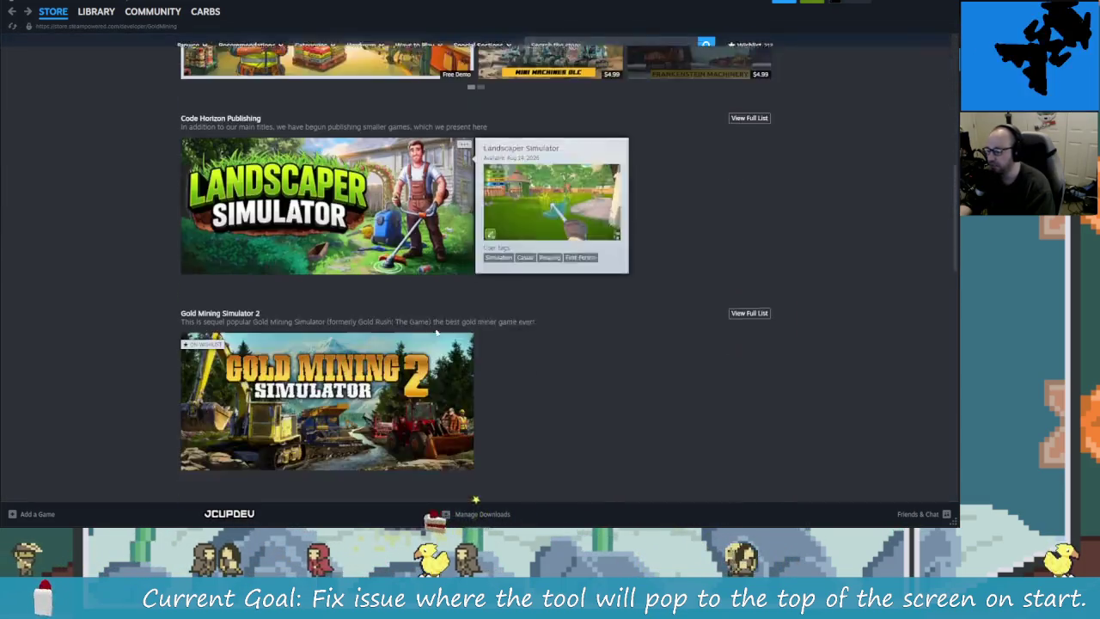
scroll(436, 333, down, 2)
click(472, 281)
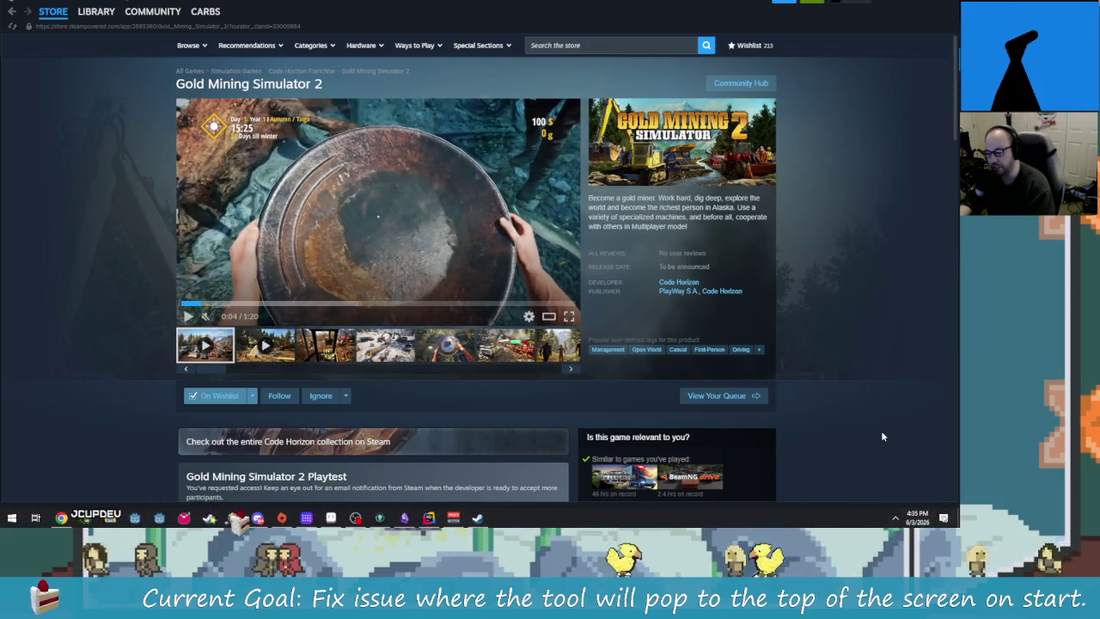
Check today's date on the June 2026 taskbar calendar over the Gold Mining Simulator 2 page
click(917, 517)
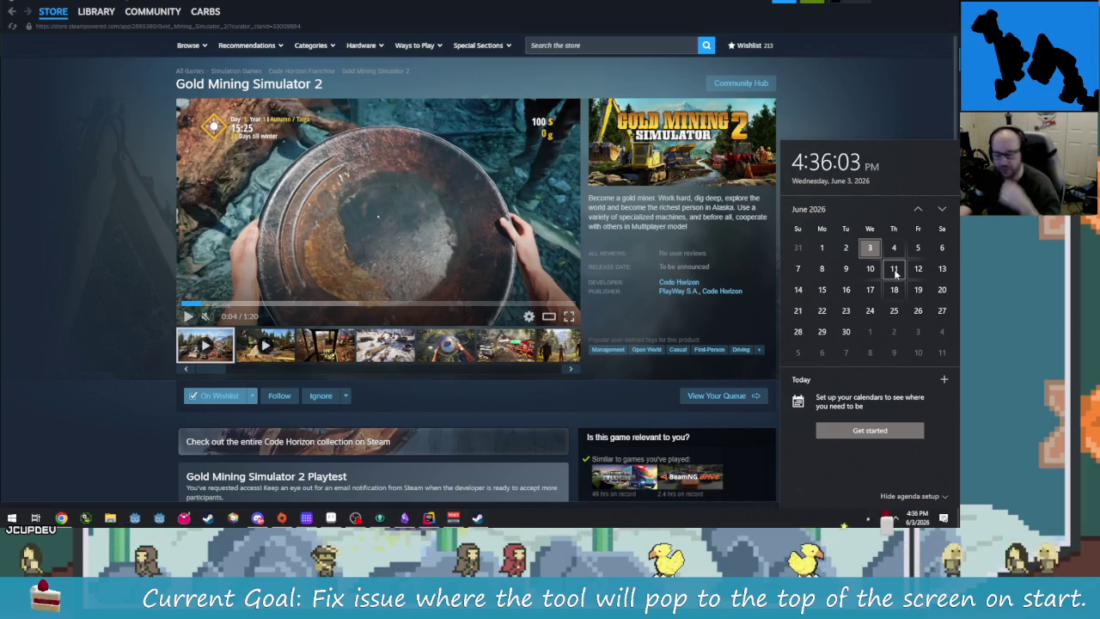
scroll(516, 344, down, 3)
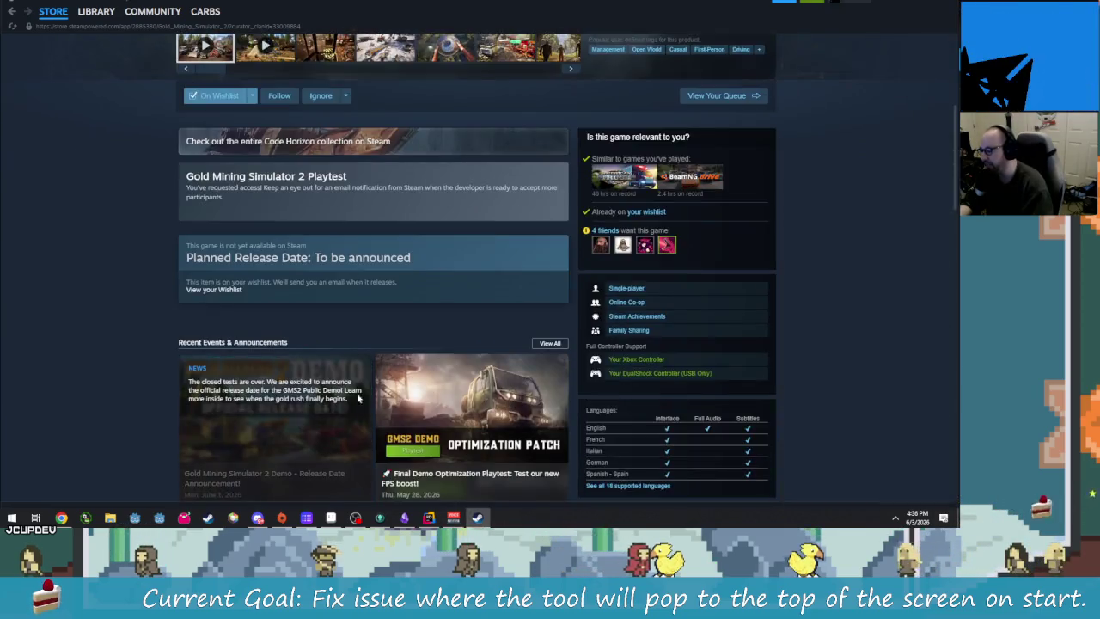
Open the demo release-date announcement and highlight its line about no NDAs
click(343, 386)
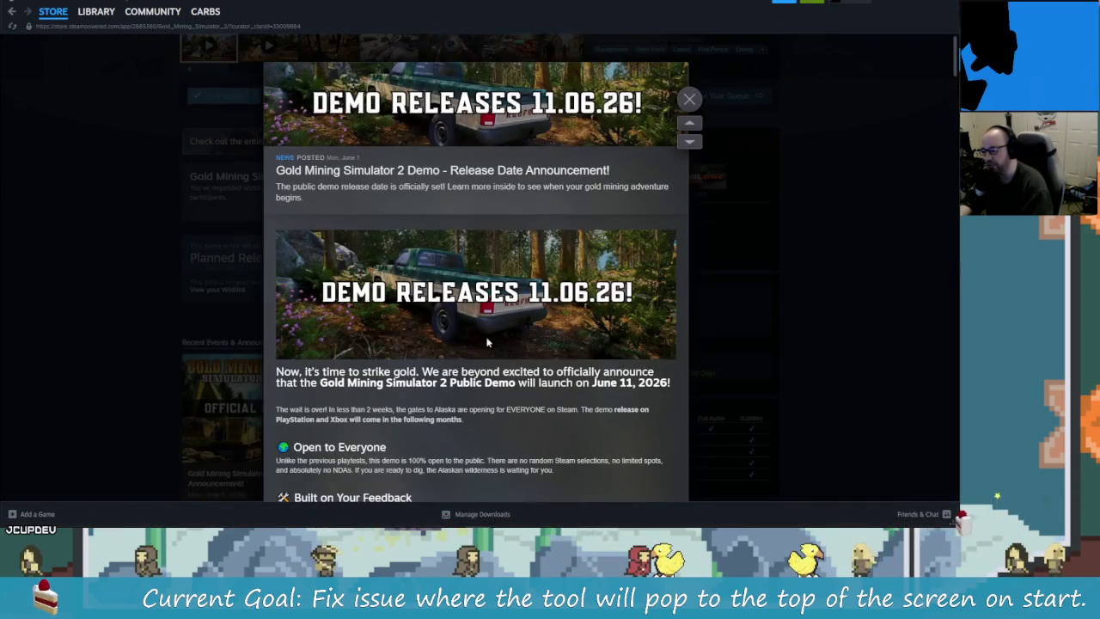
scroll(456, 272, down, 3)
drag(324, 320, 367, 323)
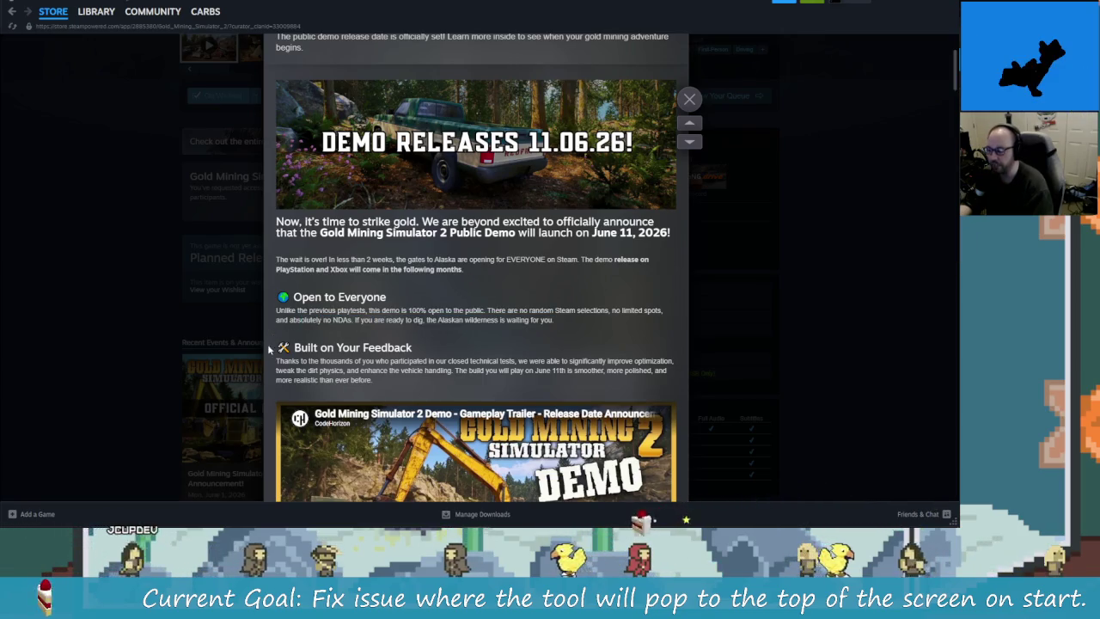
drag(299, 320, 555, 322)
click(554, 325)
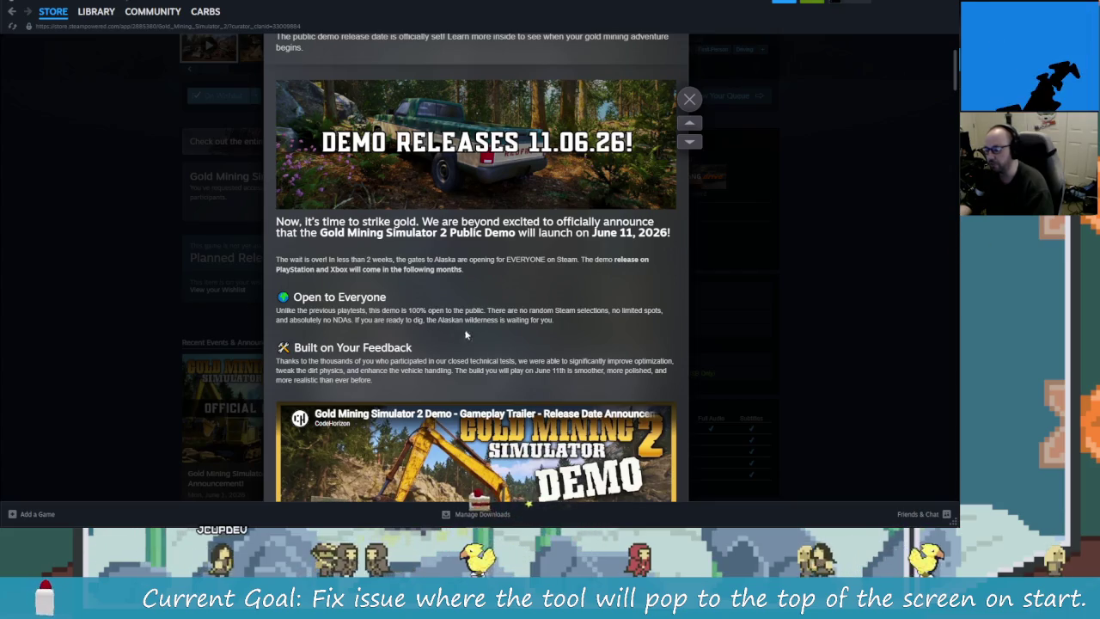
Read the rest of the announcement, then close it to return to the store page
scroll(576, 353, down, 4)
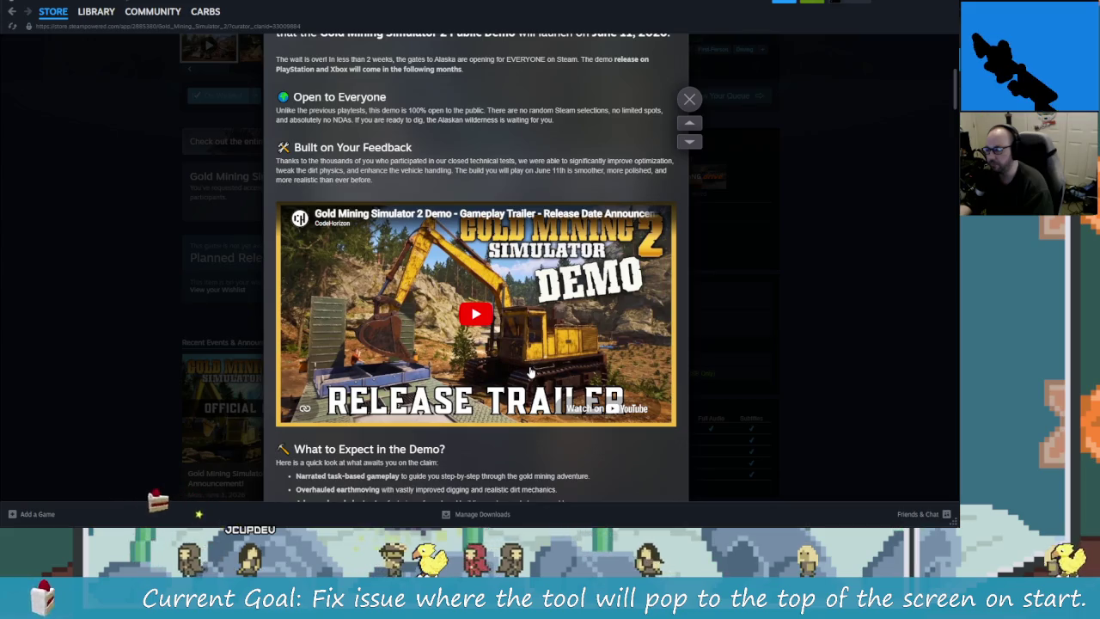
scroll(526, 395, down, 1)
scroll(525, 380, down, 2)
scroll(538, 388, down, 4)
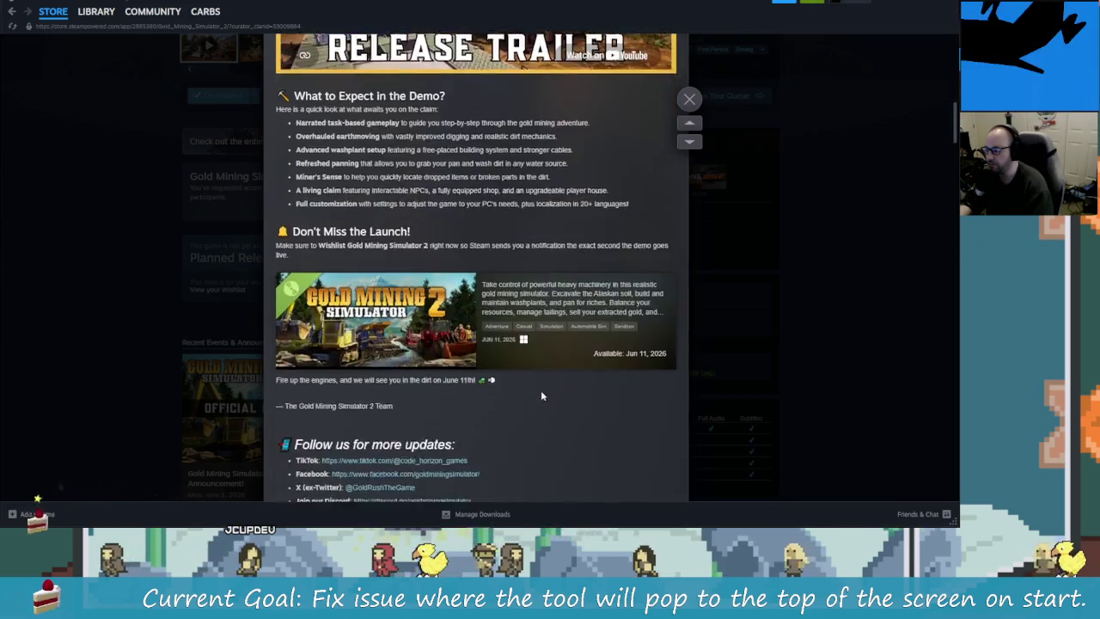
scroll(536, 394, up, 6)
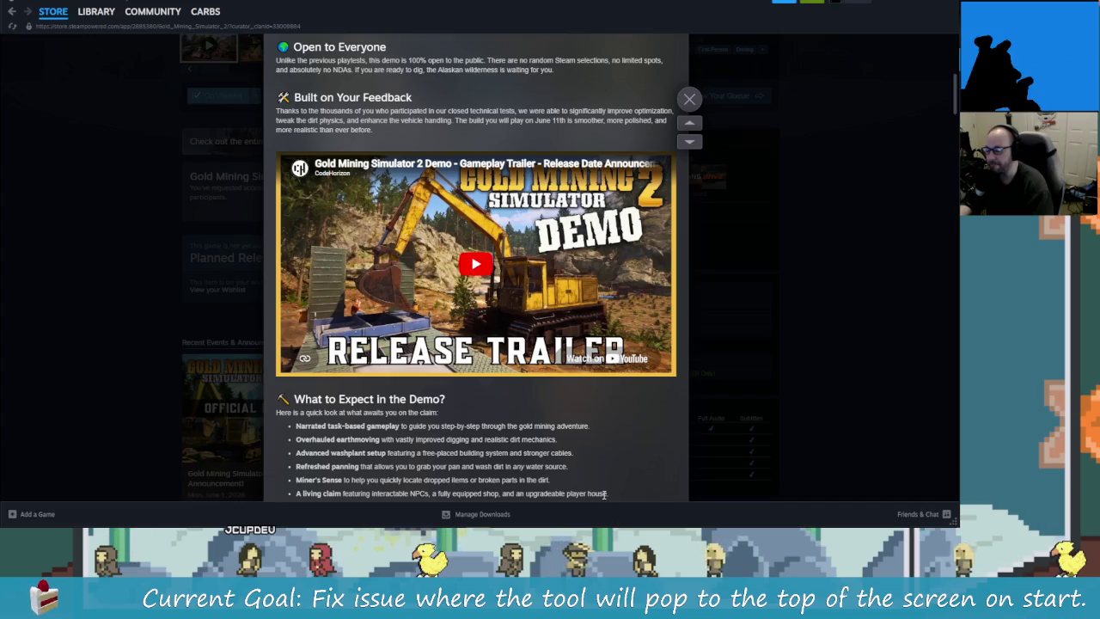
scroll(605, 494, down, 3)
scroll(495, 377, down, 5)
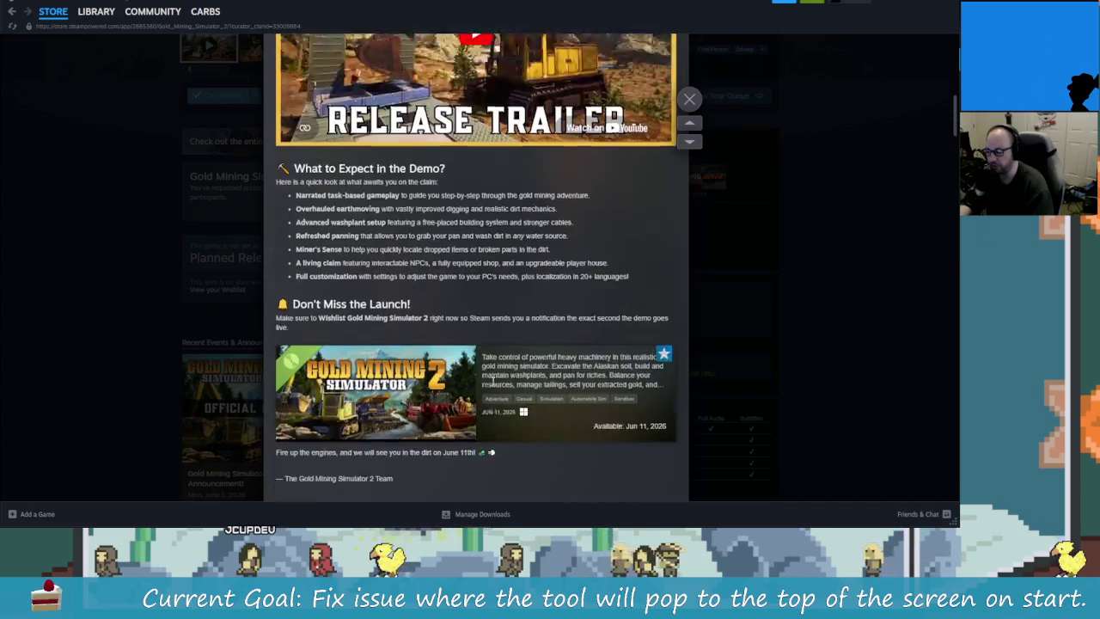
scroll(518, 353, up, 4)
scroll(600, 361, up, 5)
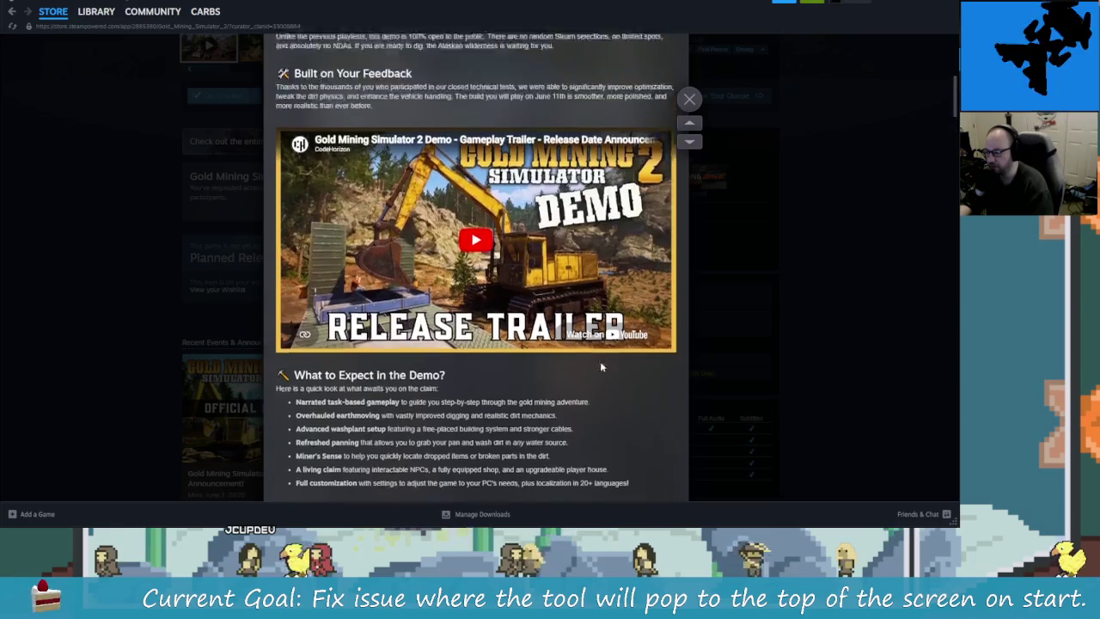
scroll(615, 241, up, 4)
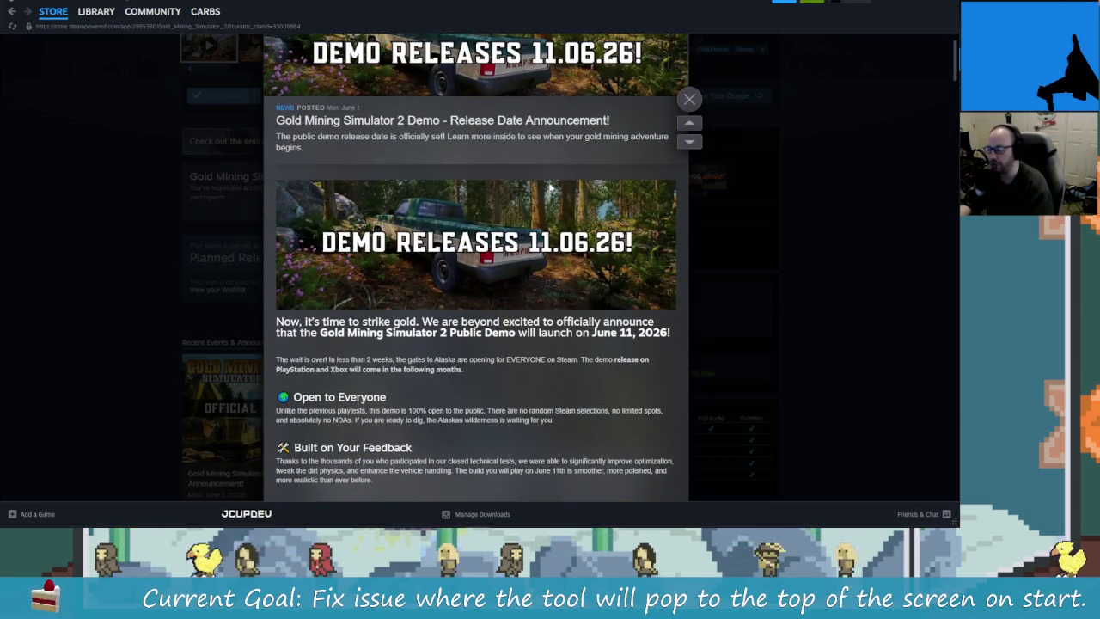
scroll(619, 151, up, 1)
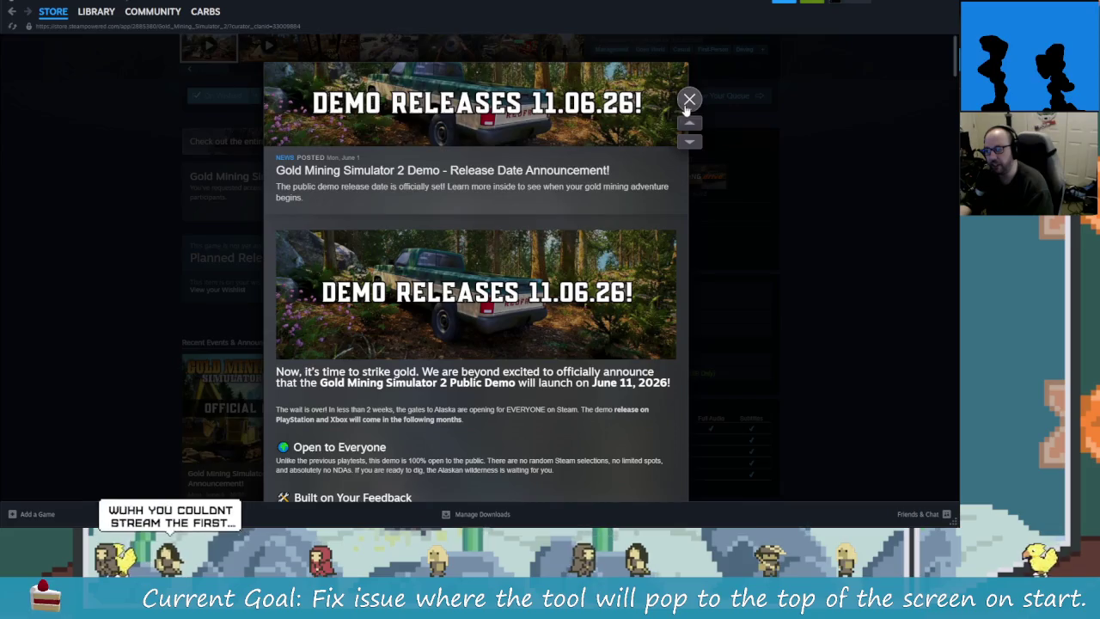
click(690, 100)
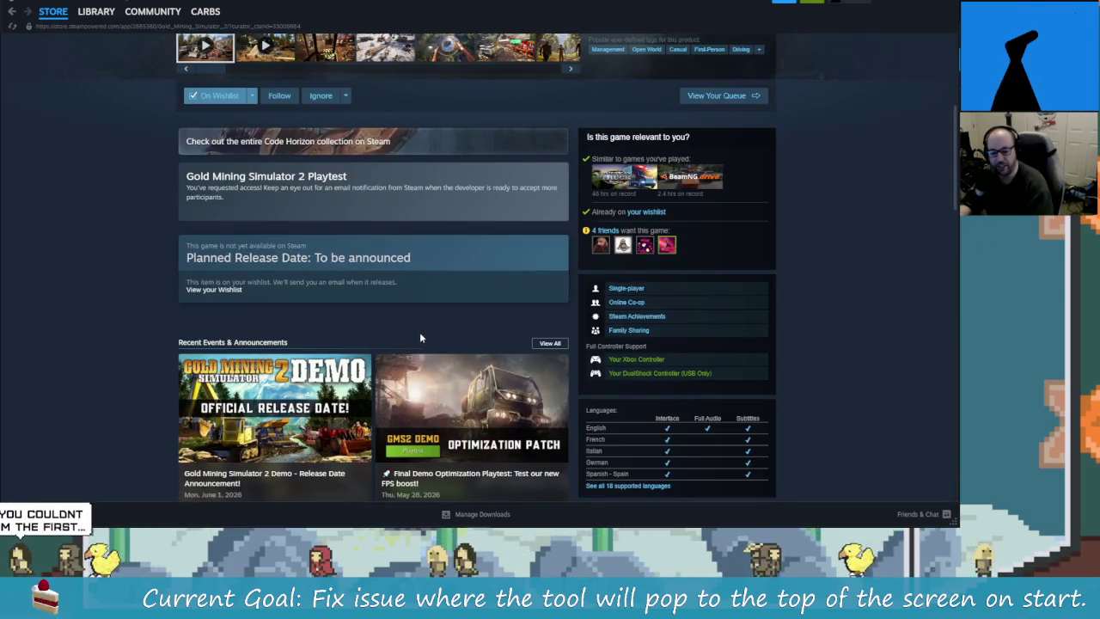
Open the Demo Release Date Announcement card from Recent Events & Announcements
scroll(419, 337, up, 1)
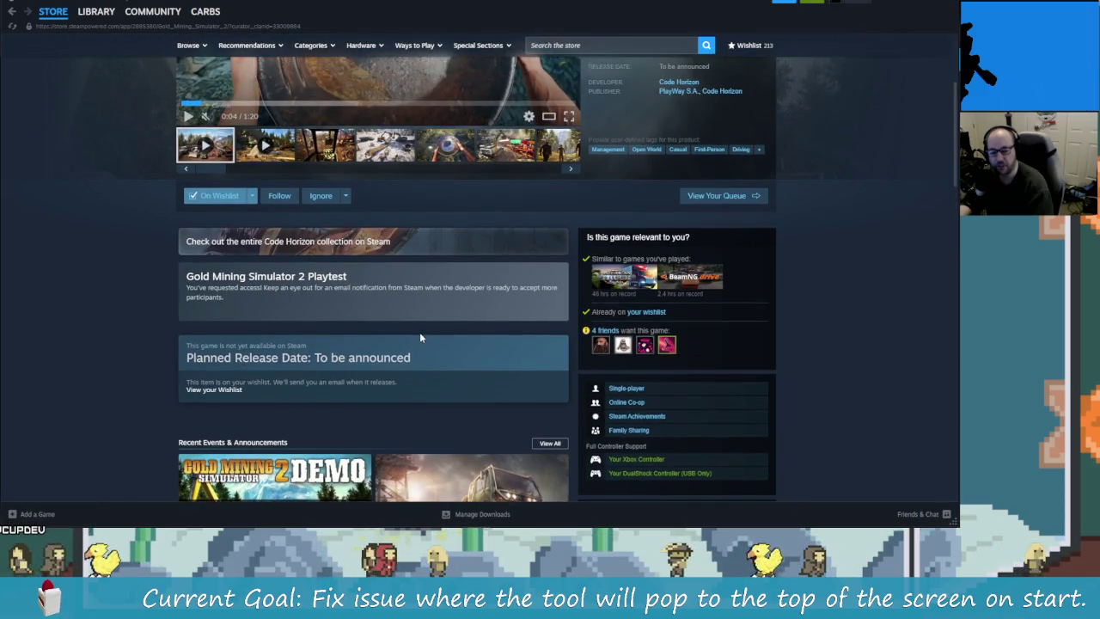
scroll(420, 336, down, 3)
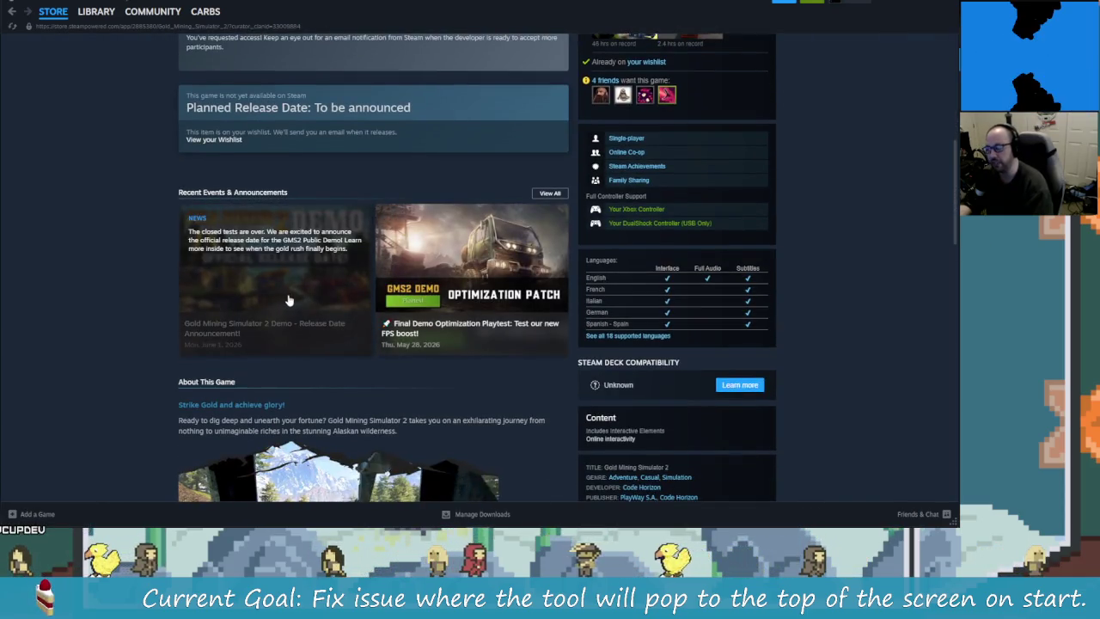
click(289, 300)
Read down the announcement, briefly highlighting the ~1,000 surveys submitted figure
scroll(575, 306, down, 2)
scroll(571, 305, down, 5)
scroll(569, 304, down, 5)
scroll(557, 300, down, 4)
scroll(557, 300, down, 4)
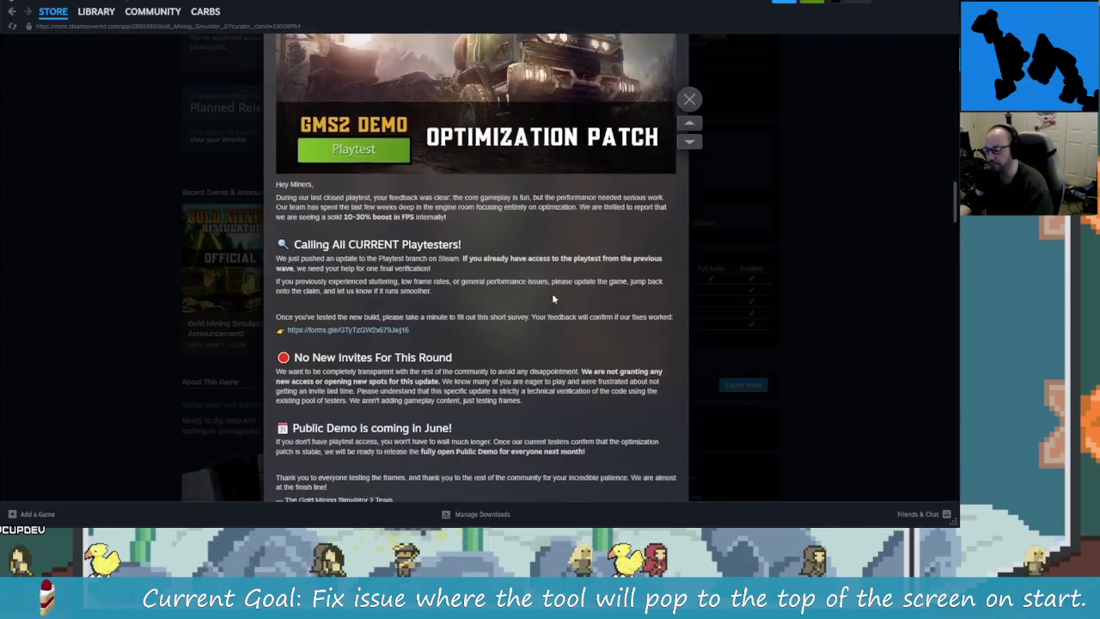
scroll(475, 322, down, 5)
scroll(514, 370, down, 5)
scroll(514, 370, down, 2)
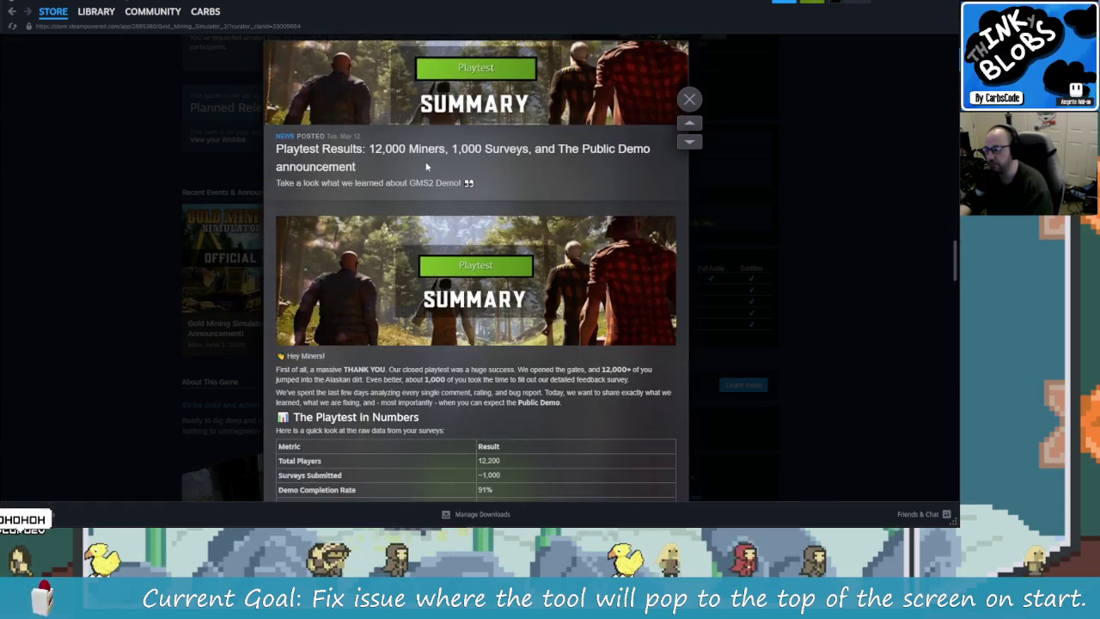
scroll(368, 104, down, 1)
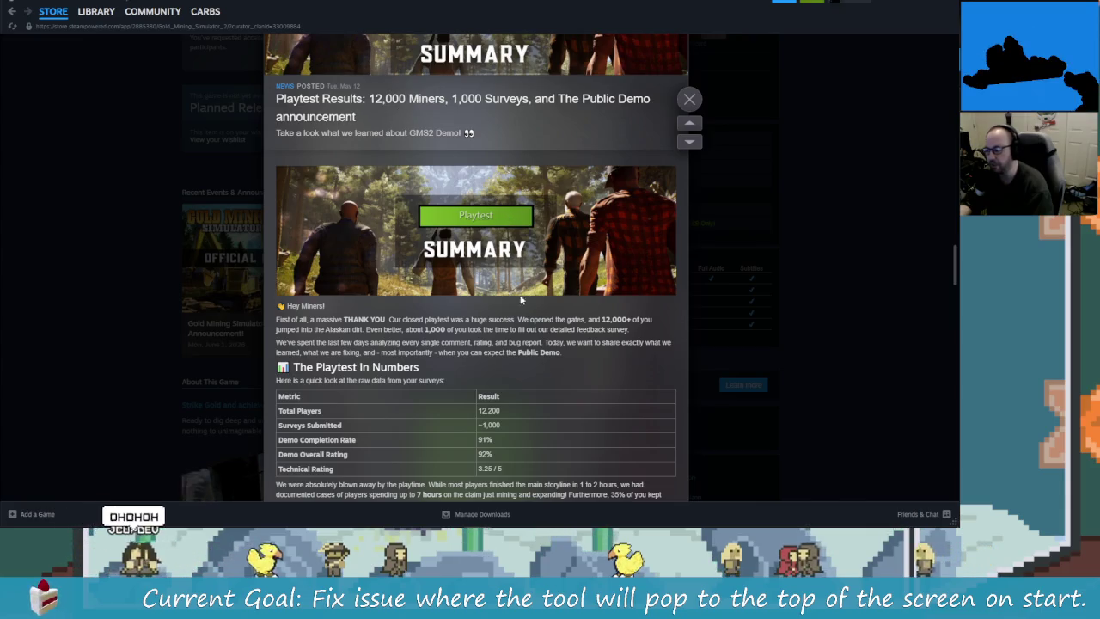
scroll(358, 338, down, 1)
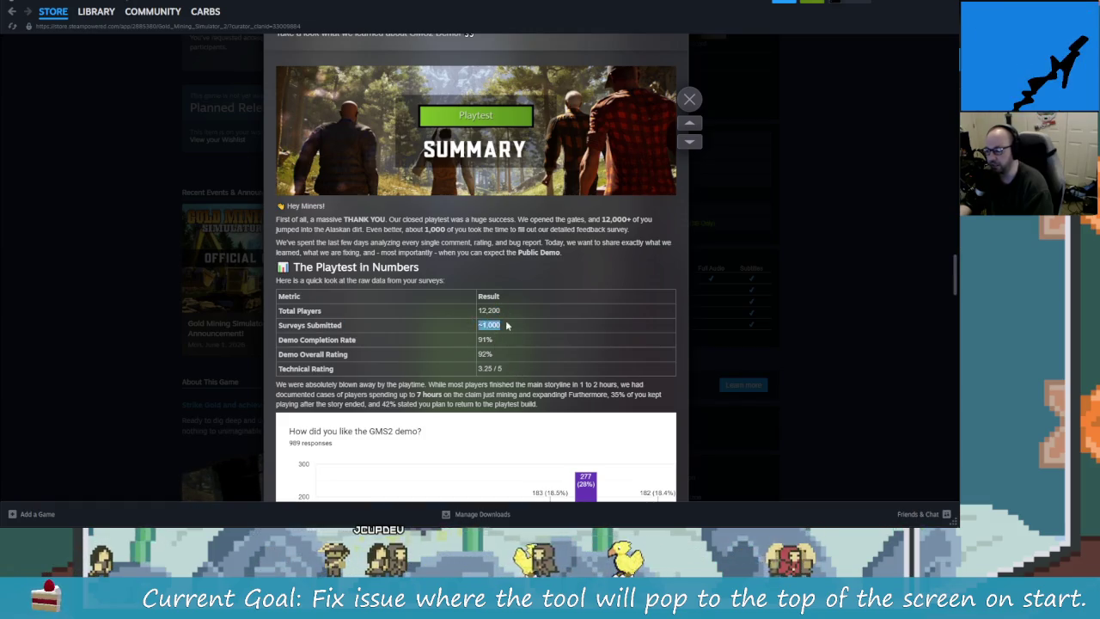
scroll(535, 352, down, 2)
double_click(489, 175)
click(529, 335)
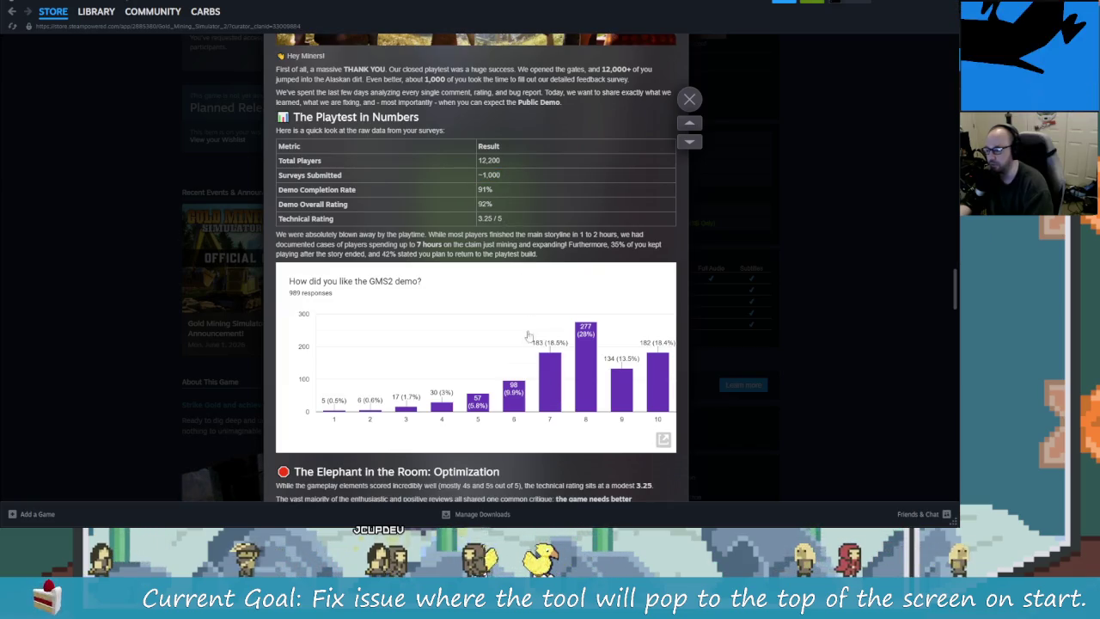
Highlight the Strict Content Embargo heading and its closed-playtest embargo sentences
scroll(529, 335, up, 1)
scroll(505, 344, down, 4)
scroll(481, 330, down, 3)
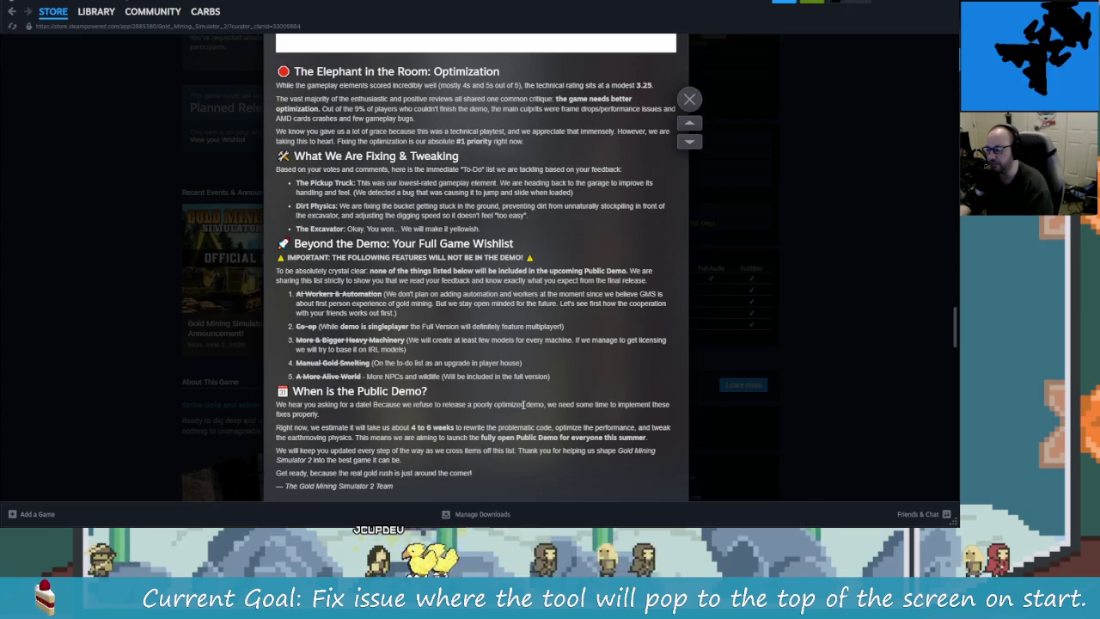
scroll(521, 403, down, 3)
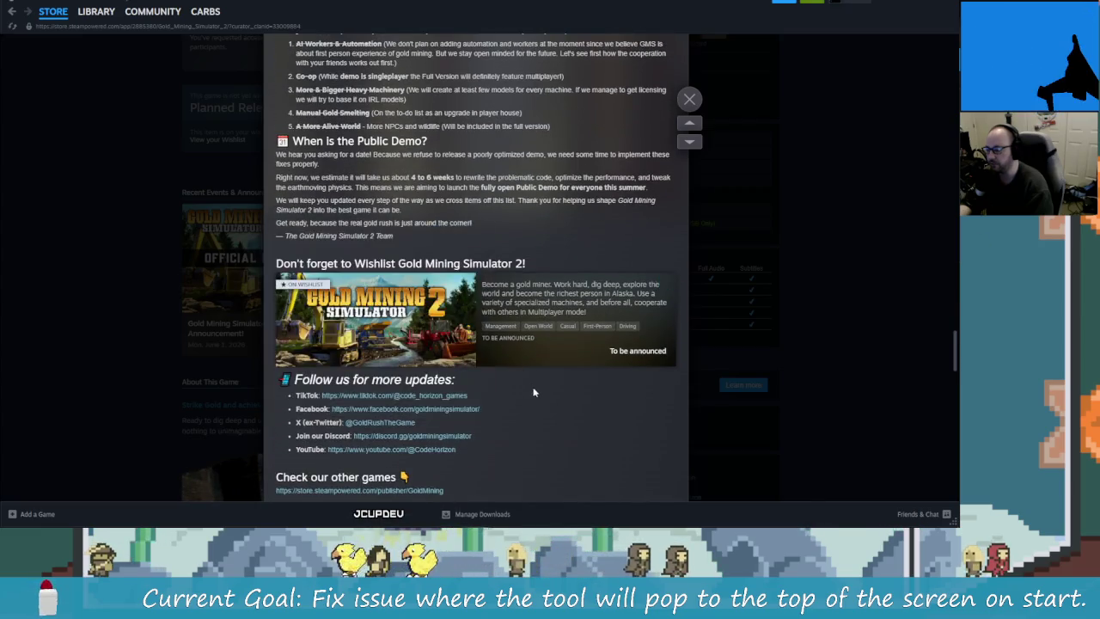
scroll(524, 387, down, 3)
scroll(507, 378, down, 3)
scroll(490, 371, down, 1)
scroll(479, 368, down, 2)
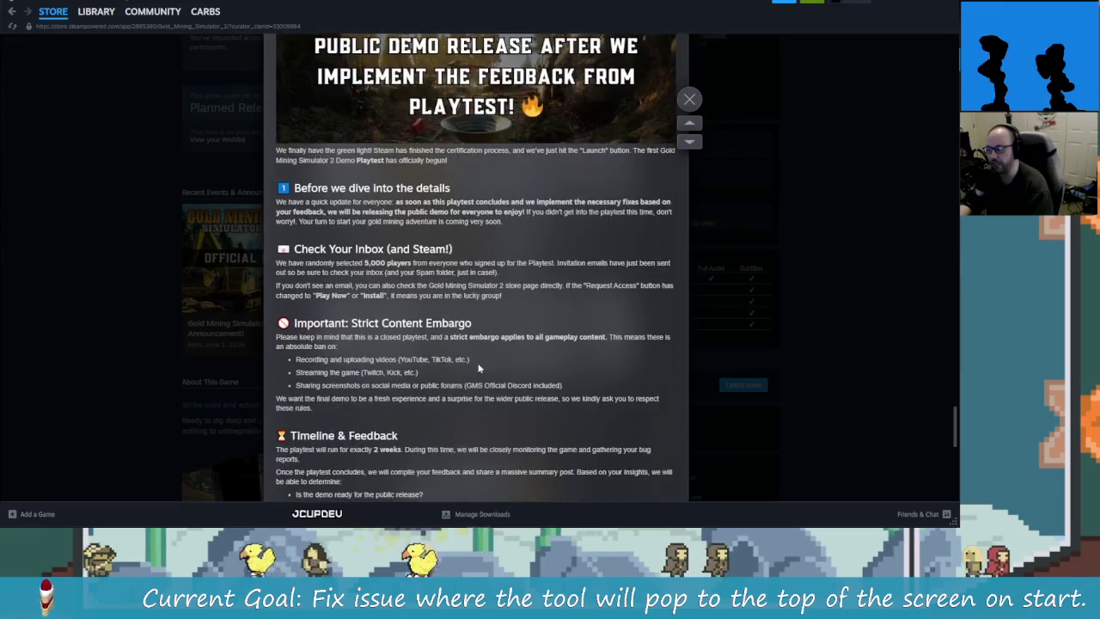
drag(471, 273, 293, 273)
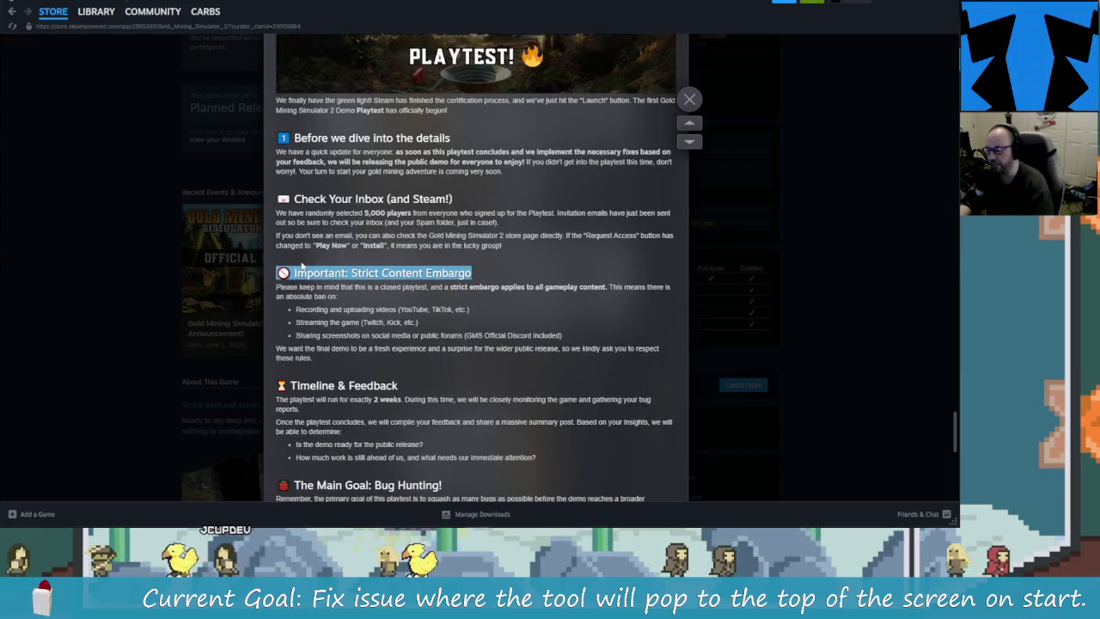
click(484, 282)
drag(484, 282, 330, 287)
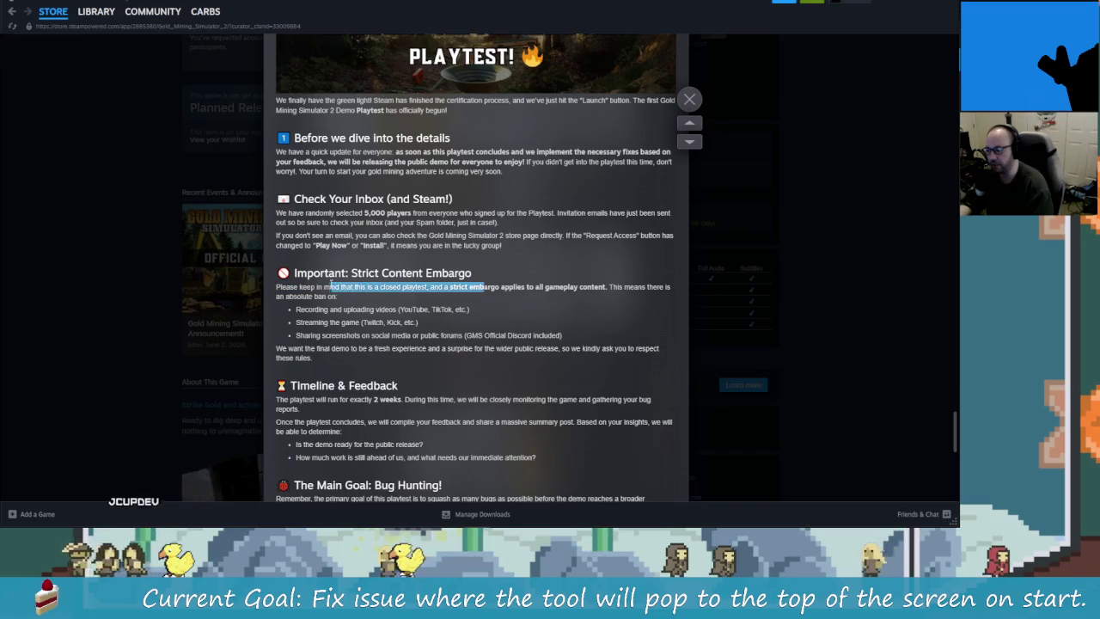
click(395, 353)
drag(396, 353, 283, 285)
click(443, 373)
Review the embargo section and clear the stray selection in the heading
scroll(443, 373, down, 1)
scroll(456, 383, up, 3)
scroll(465, 387, up, 1)
scroll(487, 404, down, 4)
scroll(482, 400, down, 3)
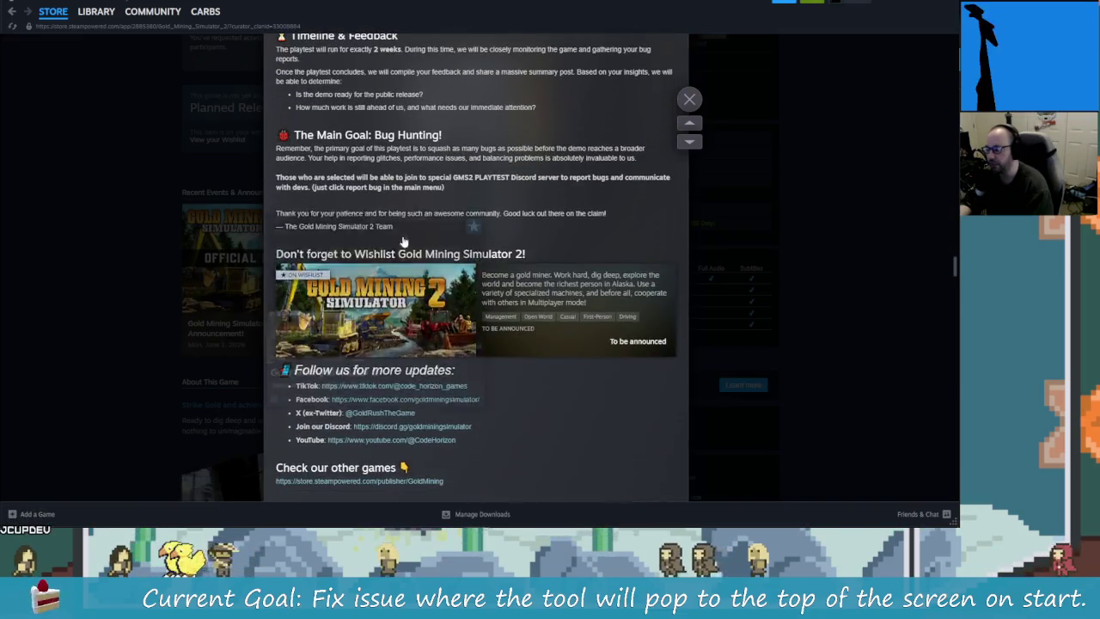
scroll(418, 372, down, 2)
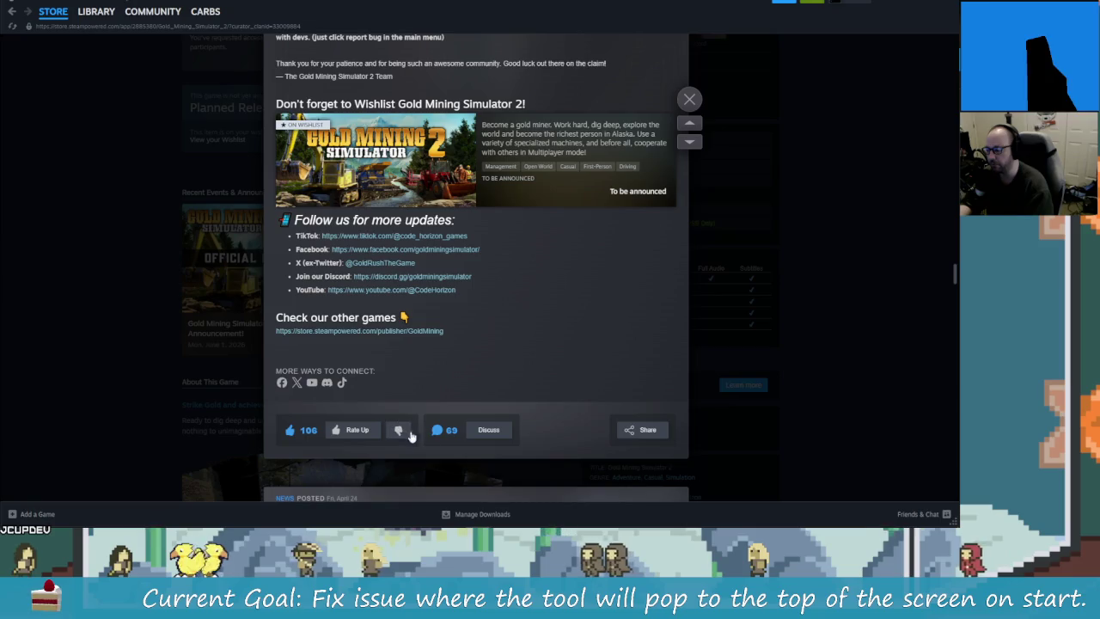
scroll(447, 425, up, 3)
scroll(473, 420, up, 3)
scroll(503, 412, up, 3)
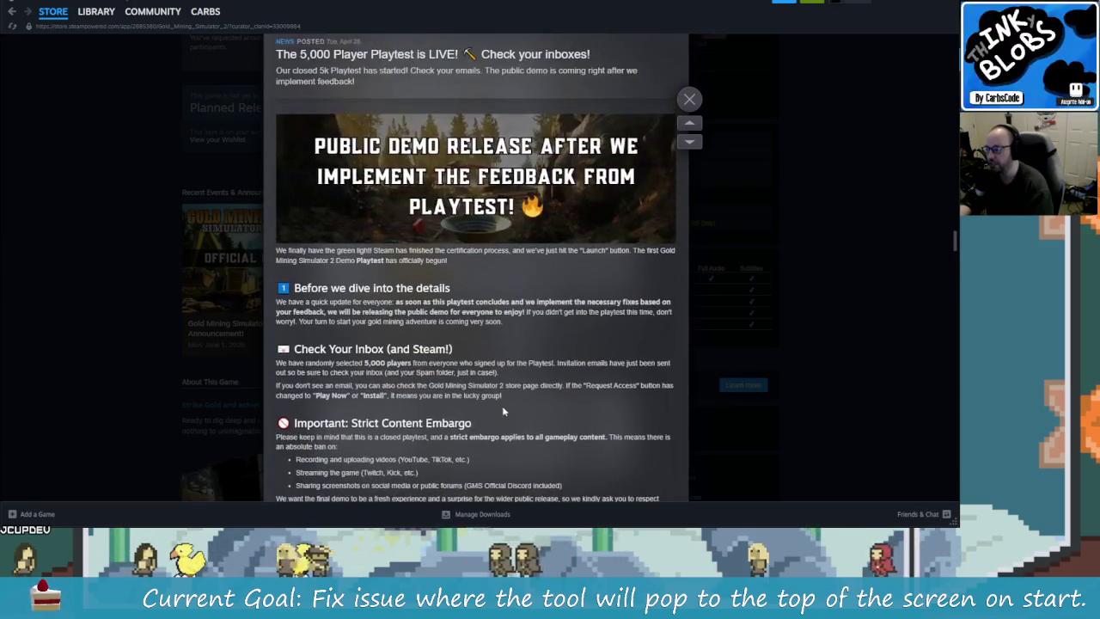
scroll(504, 412, up, 2)
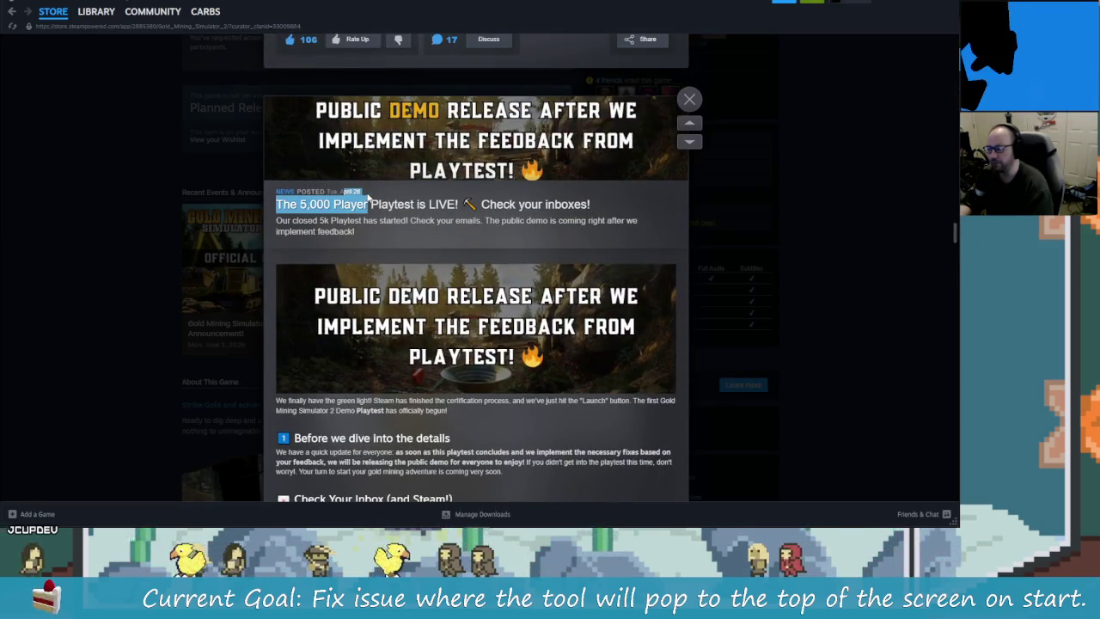
click(368, 198)
Return to the top and open the Demo Release Date Announcement as a full event page
scroll(557, 416, up, 5)
scroll(546, 404, up, 5)
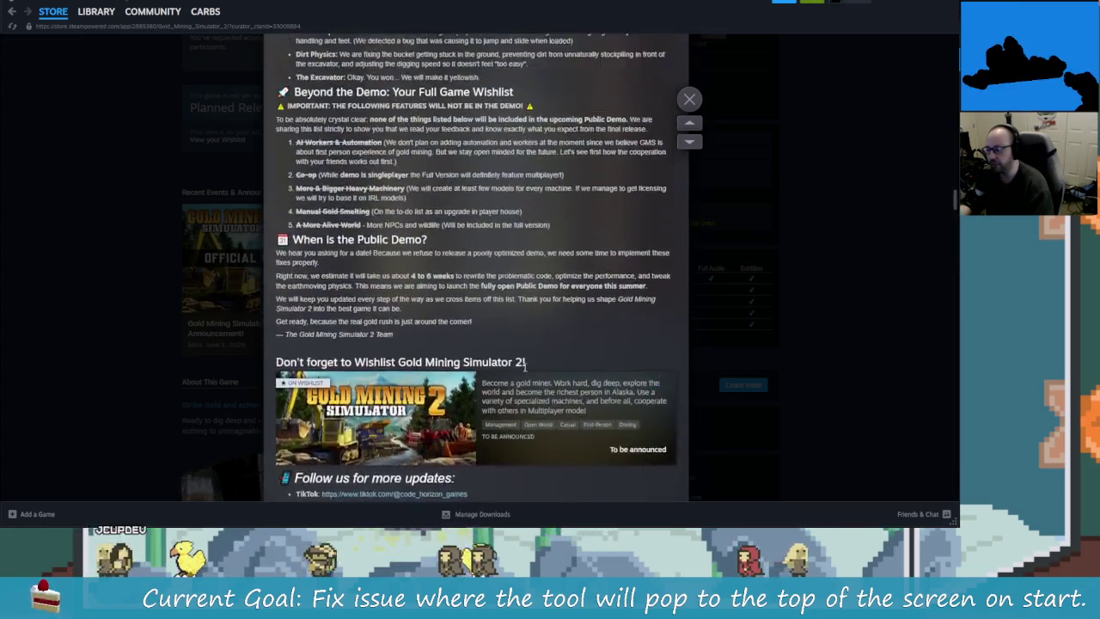
scroll(533, 387, up, 5)
scroll(522, 367, up, 5)
scroll(521, 367, up, 5)
scroll(518, 362, up, 5)
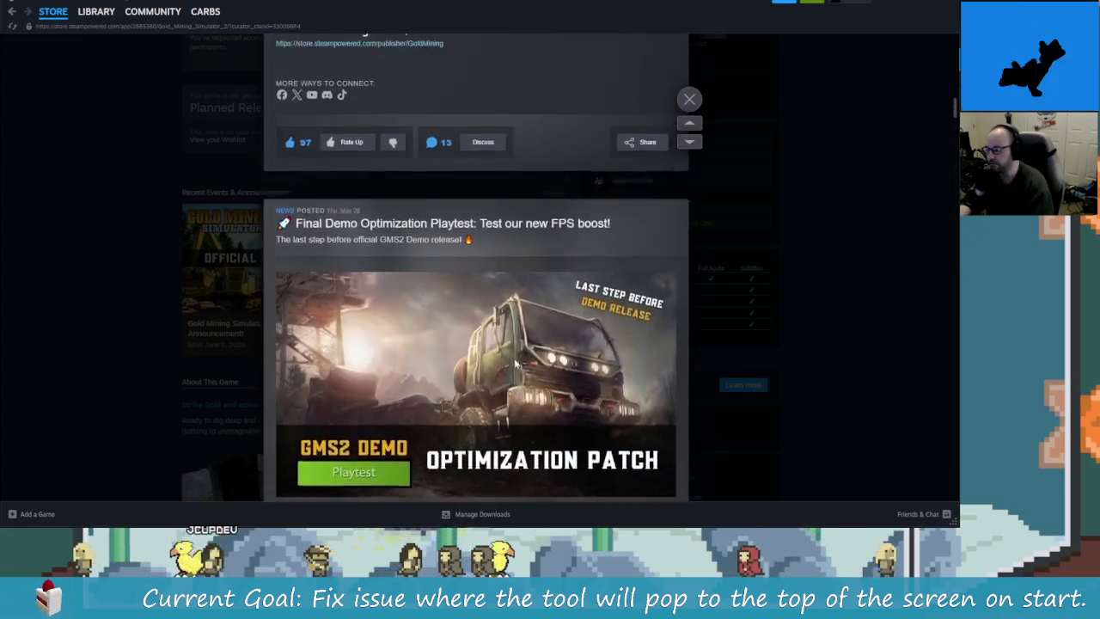
scroll(515, 356, up, 5)
scroll(513, 352, up, 5)
scroll(511, 349, up, 3)
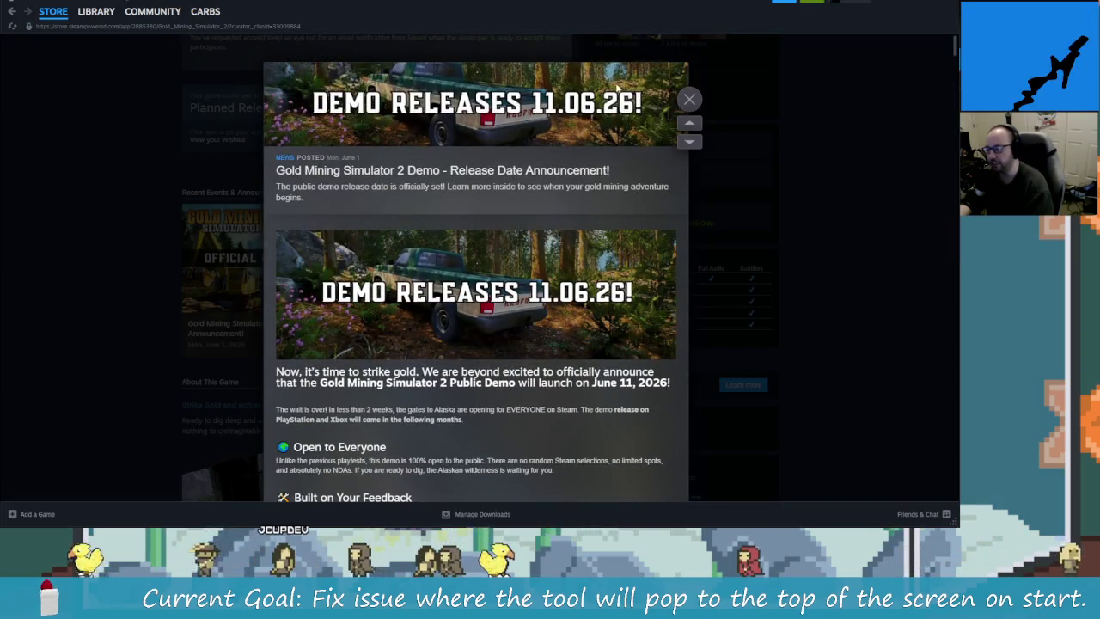
scroll(507, 222, down, 2)
scroll(507, 222, up, 2)
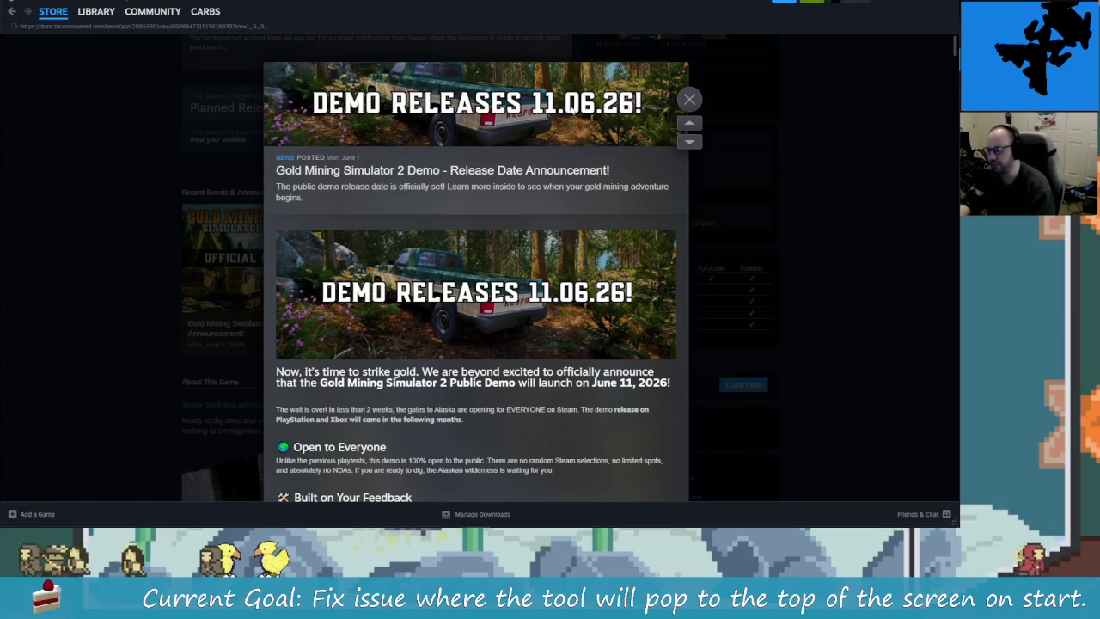
click(556, 152)
Read through the full demo announcement event page
scroll(483, 320, down, 2)
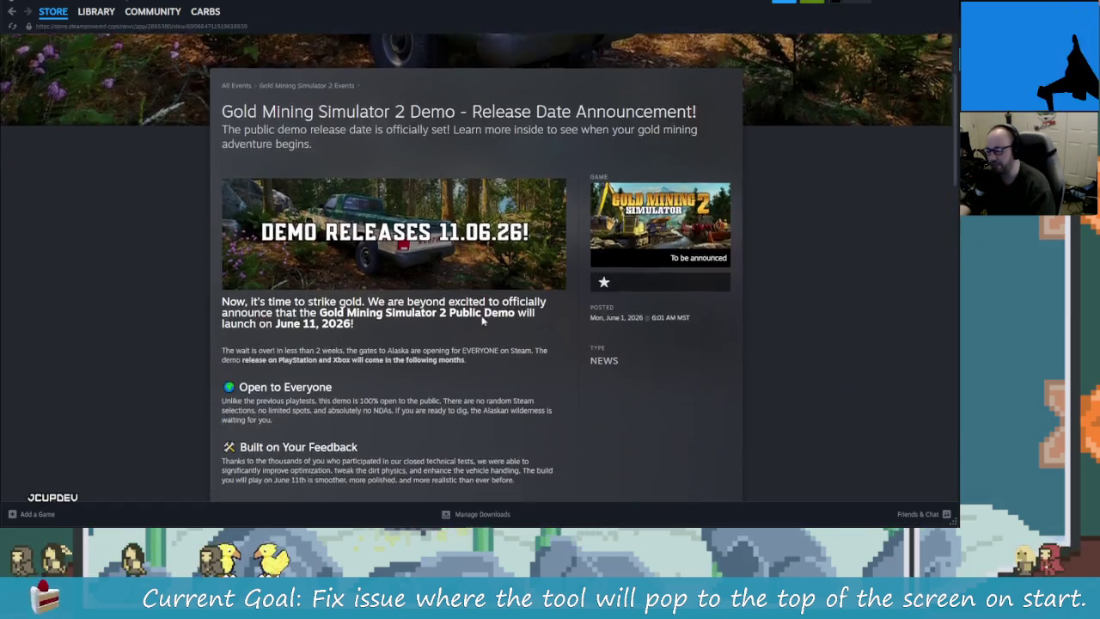
scroll(483, 320, down, 2)
scroll(465, 323, down, 3)
scroll(438, 324, down, 2)
scroll(436, 326, up, 3)
scroll(464, 352, up, 3)
scroll(507, 387, up, 3)
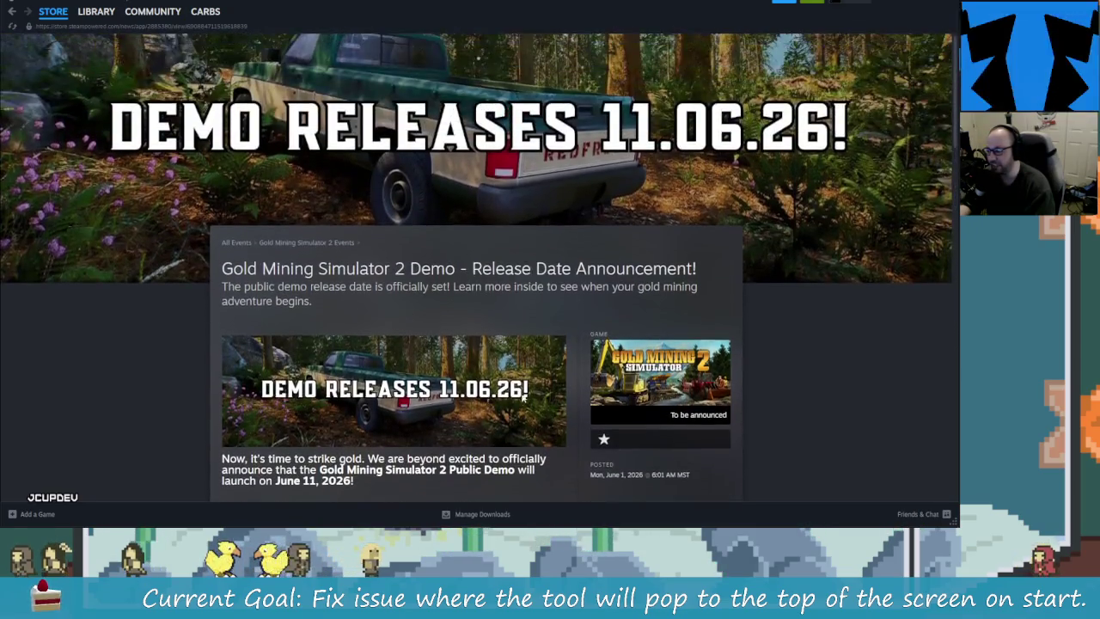
scroll(524, 397, down, 1)
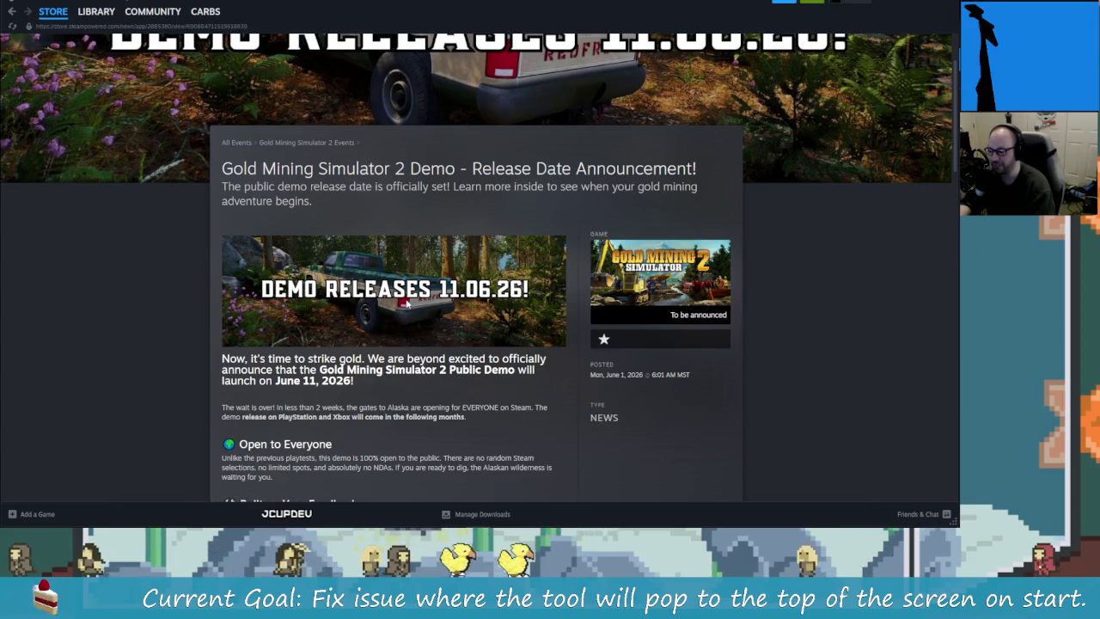
scroll(485, 326, down, 1)
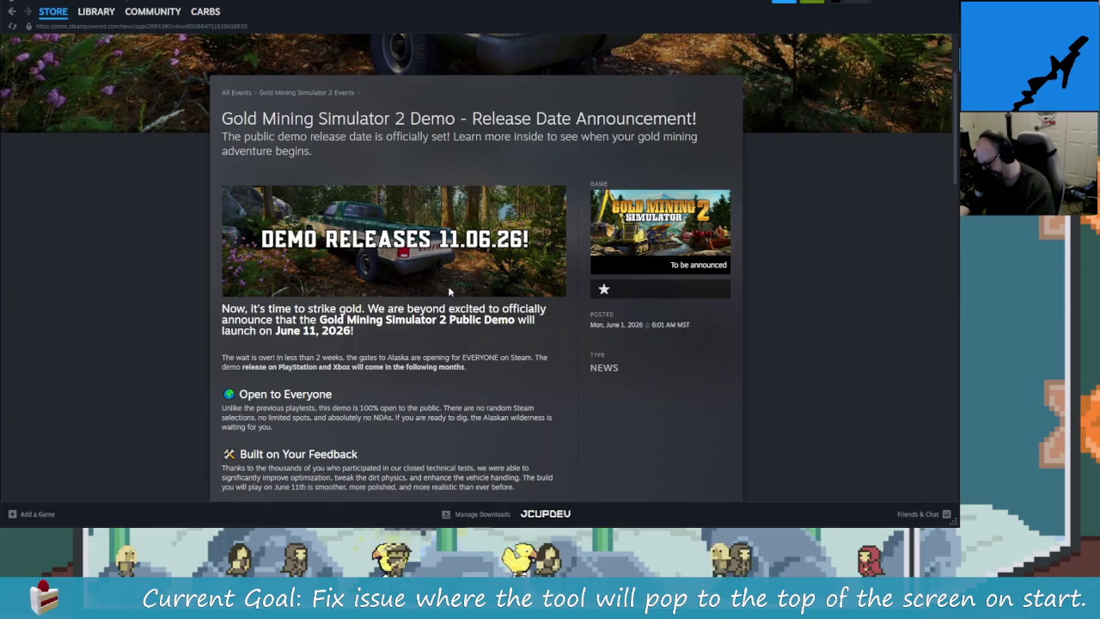
scroll(448, 292, down, 1)
scroll(464, 327, down, 2)
scroll(481, 344, up, 2)
scroll(515, 386, up, 2)
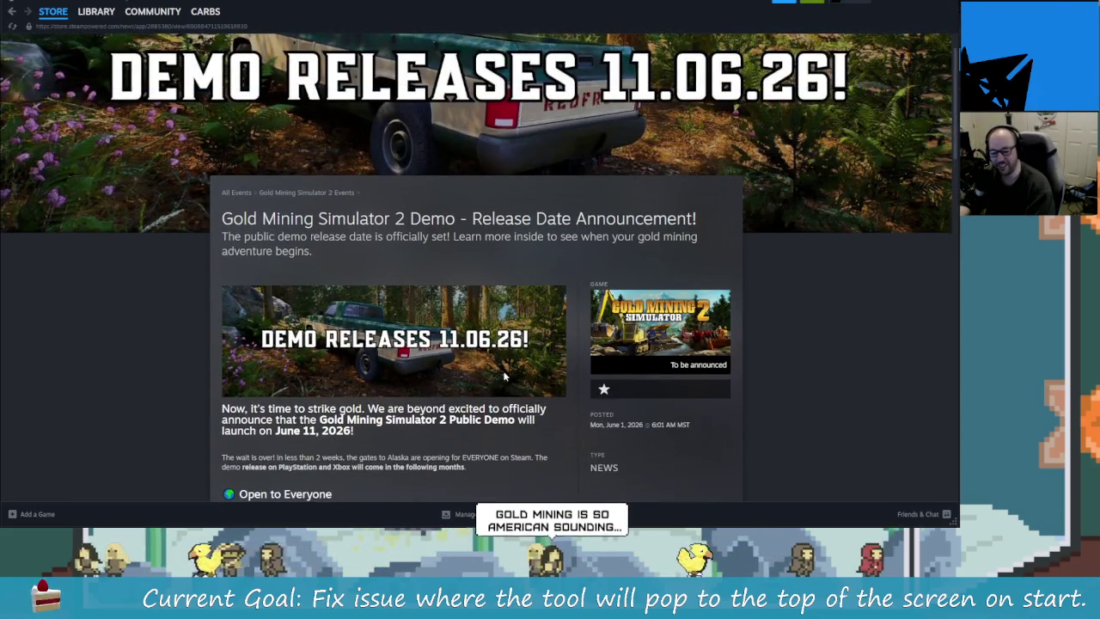
Reach the page end with 97 rate-ups and 13 comments, then go back to the store page
scroll(505, 376, down, 1)
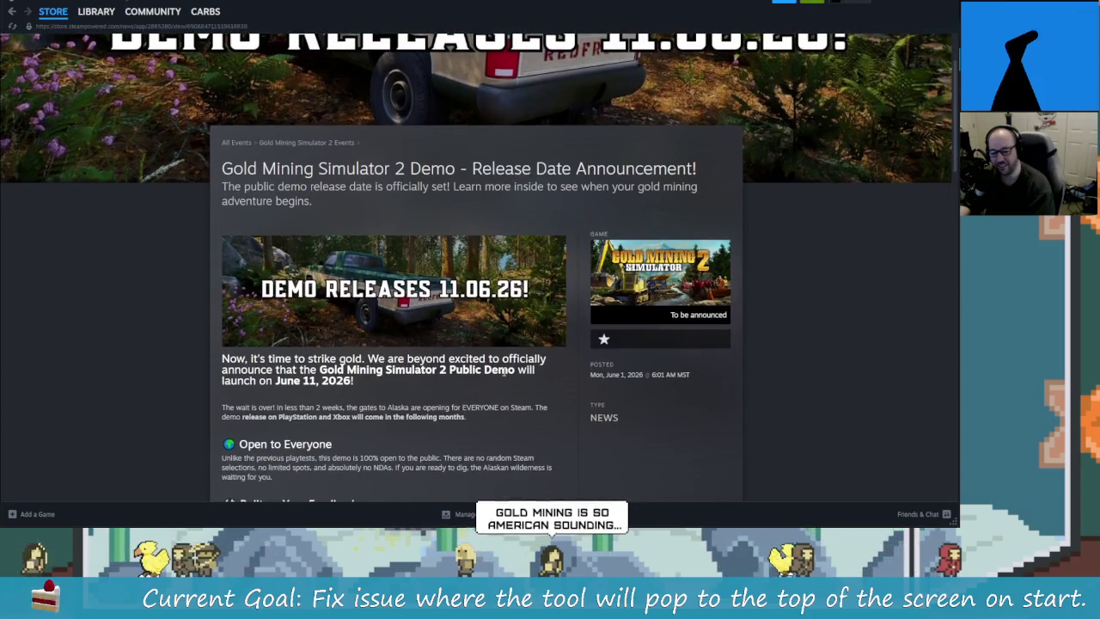
scroll(504, 371, down, 1)
scroll(505, 372, down, 1)
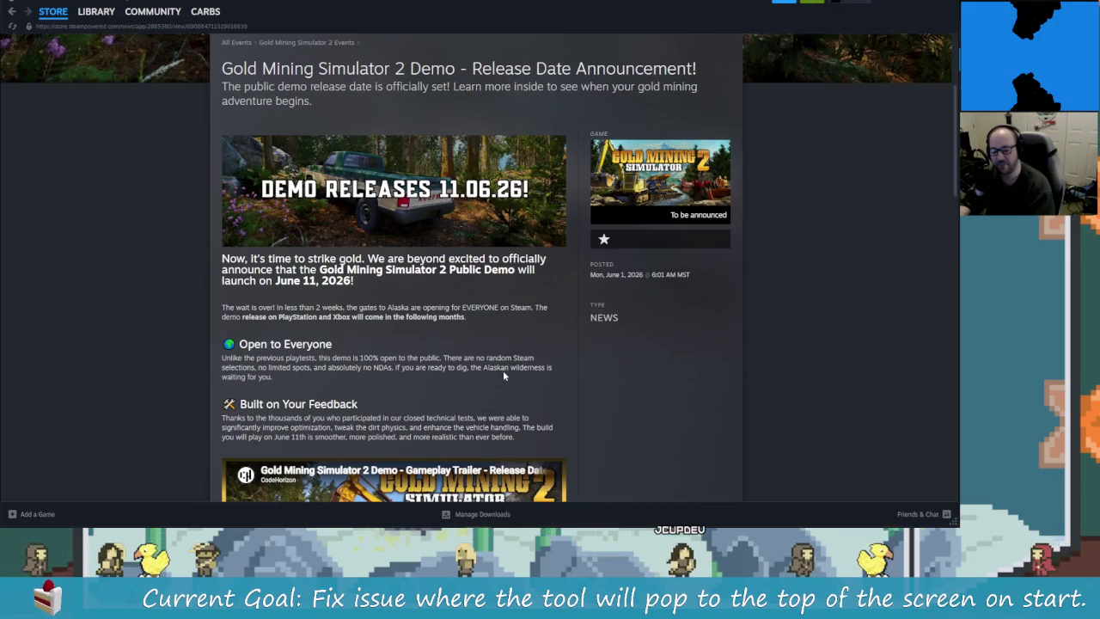
scroll(503, 371, up, 2)
scroll(490, 373, up, 2)
scroll(465, 375, down, 2)
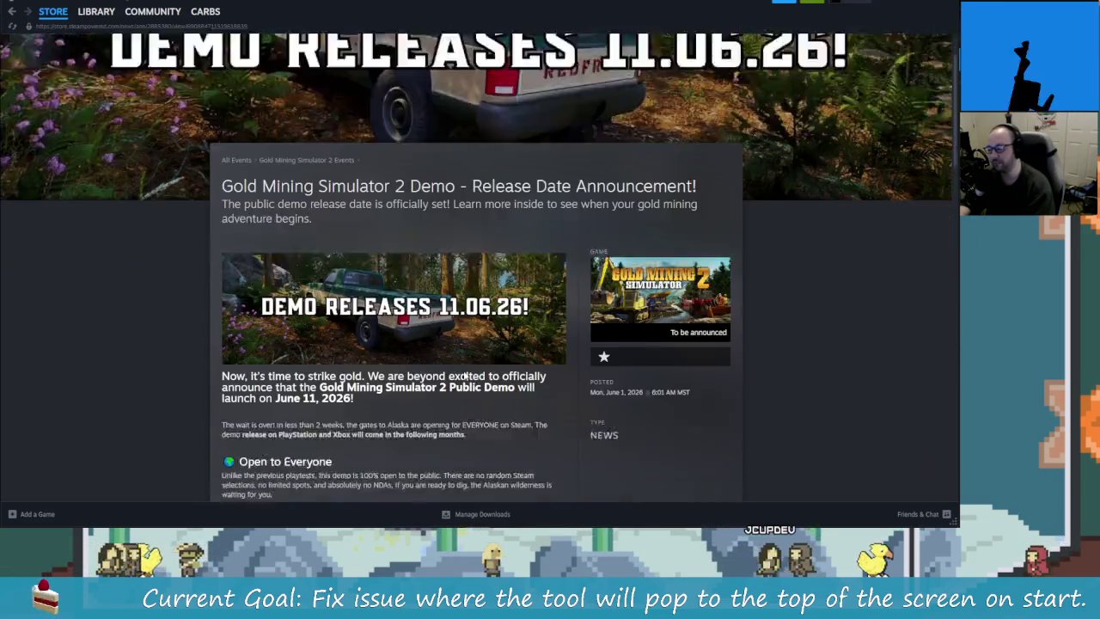
scroll(465, 375, down, 2)
scroll(466, 370, down, 4)
scroll(468, 352, down, 8)
scroll(469, 338, down, 2)
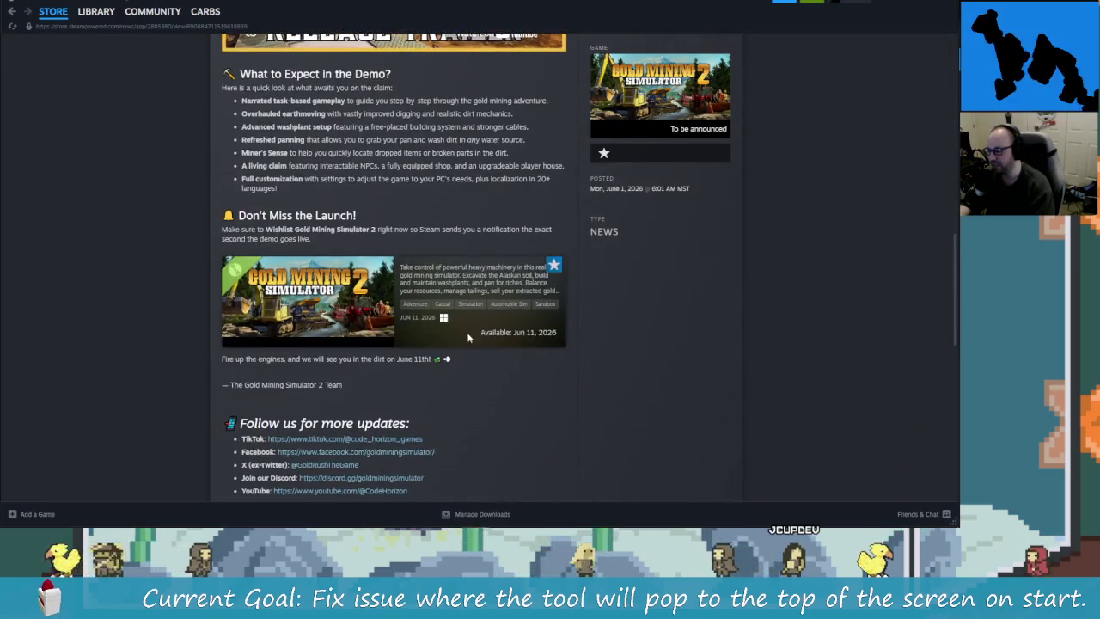
scroll(469, 338, down, 7)
scroll(540, 370, up, 2)
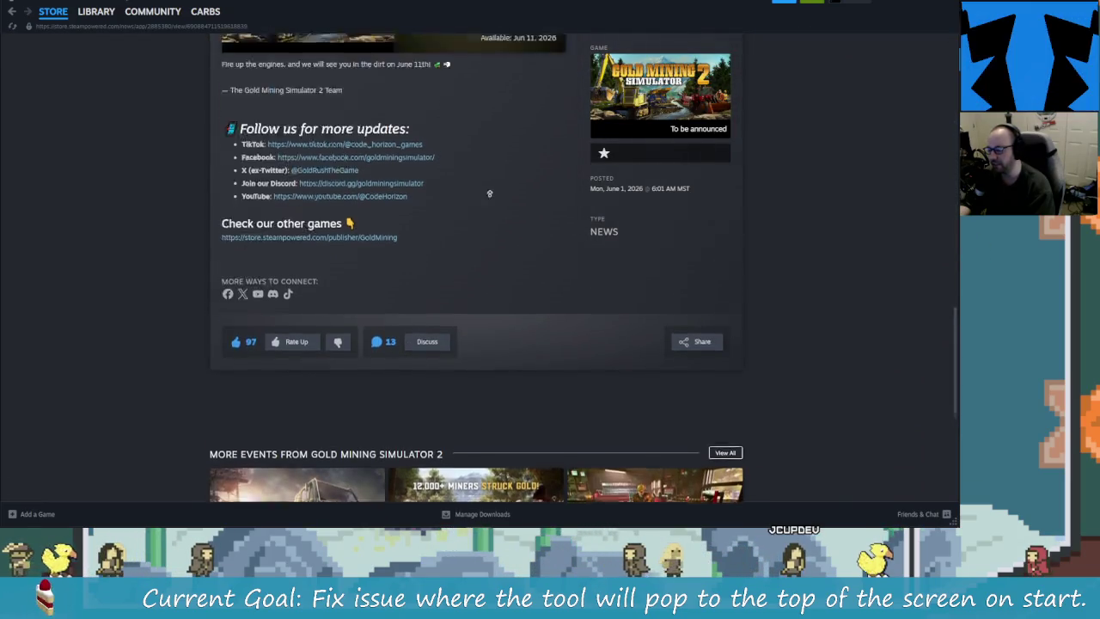
click(10, 12)
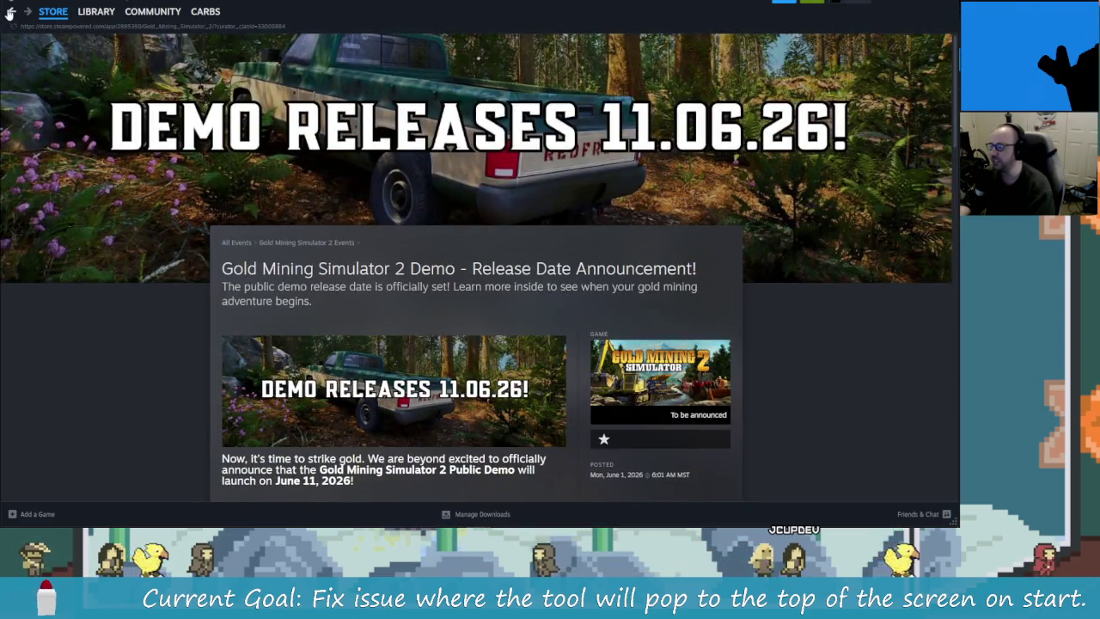
Pause the Gold Mining Simulator 2 trailer at 0:02 and switch to the Chrome window
scroll(658, 383, up, 3)
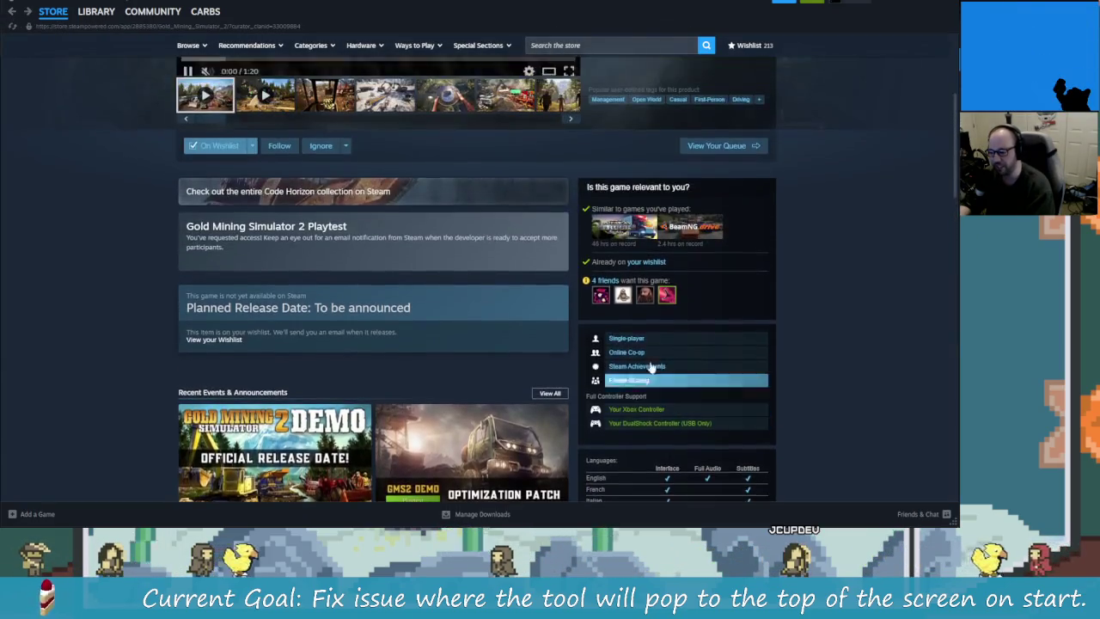
scroll(653, 367, up, 3)
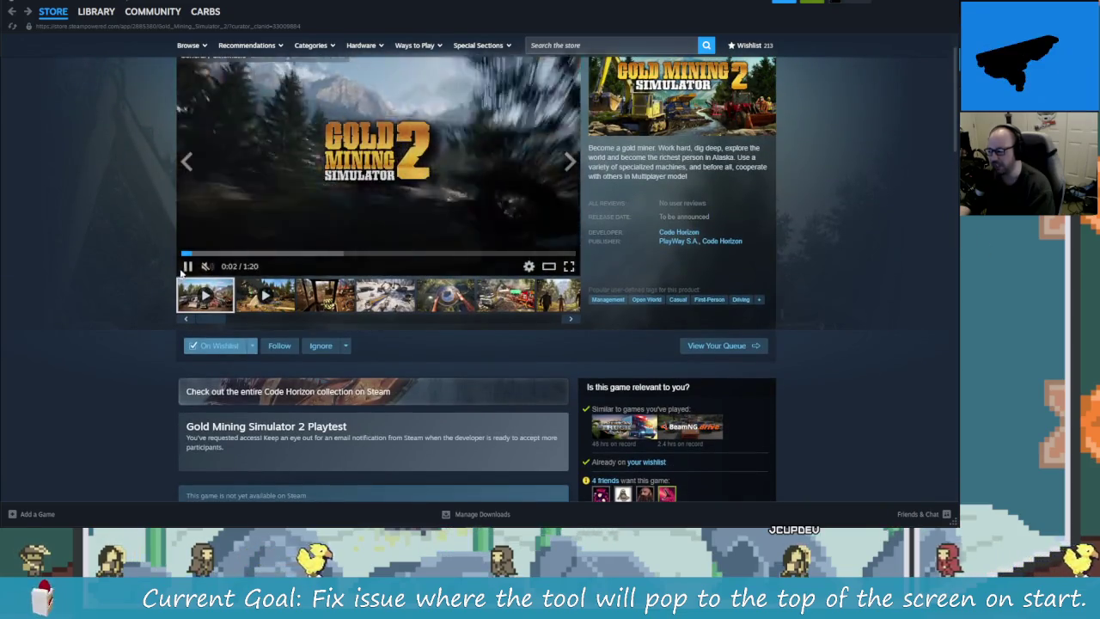
click(185, 268)
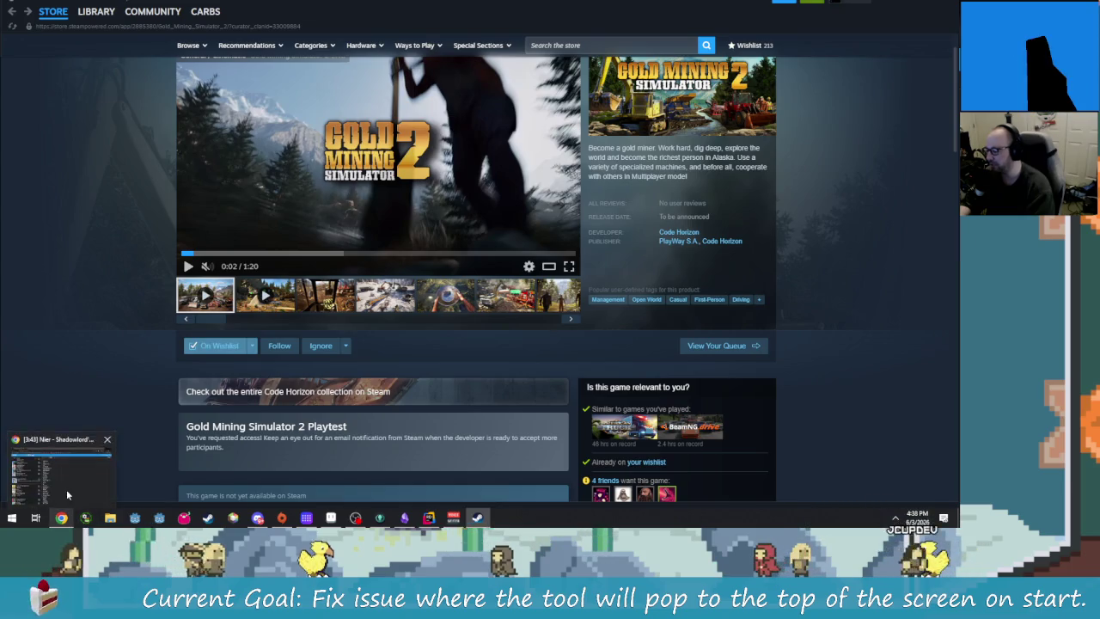
click(66, 489)
Search Google for 'sega gt' in a new Chrome tab
key(ctrl+t)
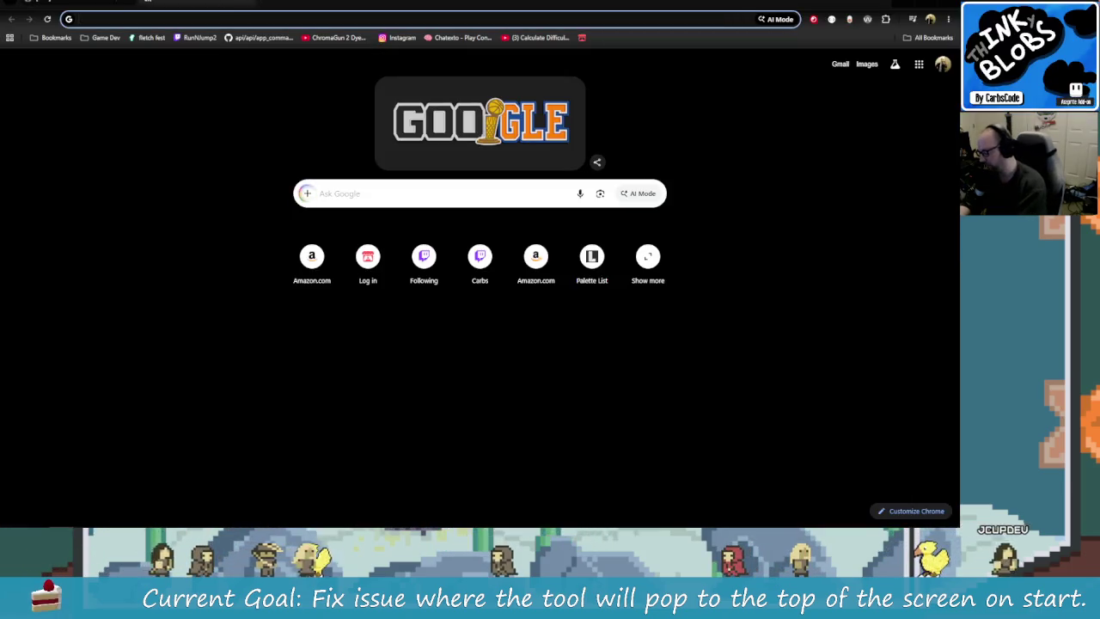
text(s)
key(BackSpace)
key(BackSpace)
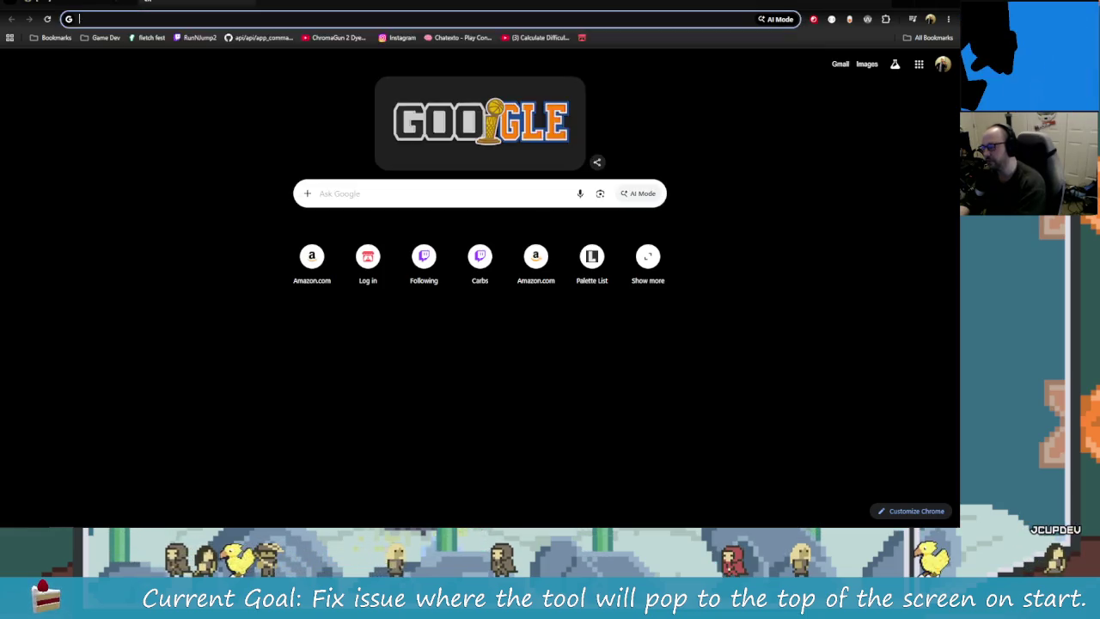
text(sega gt)
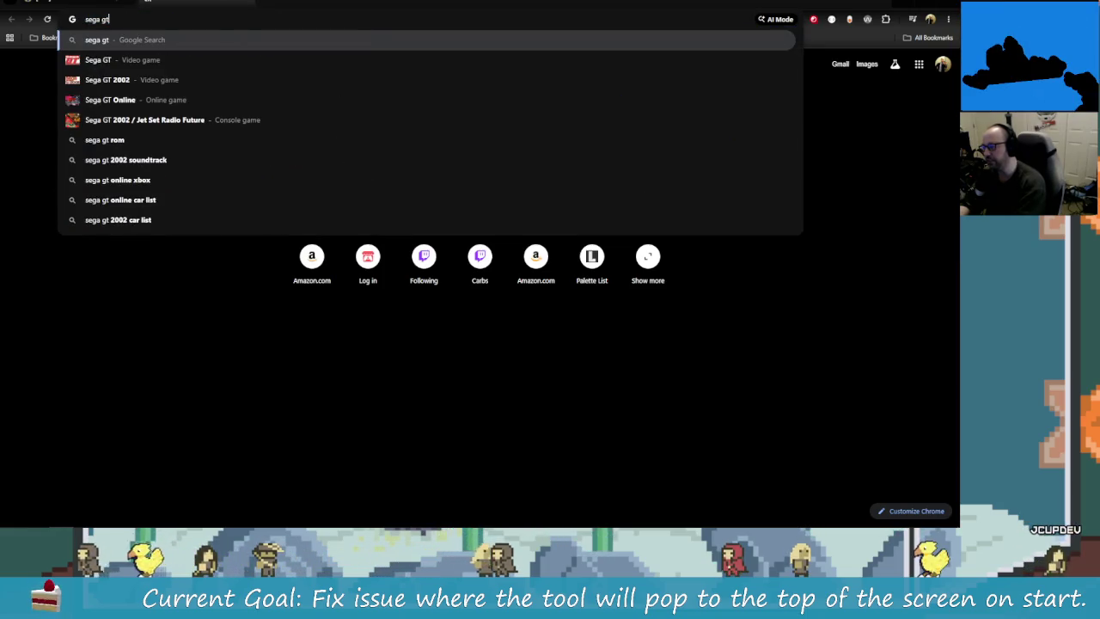
key(Return)
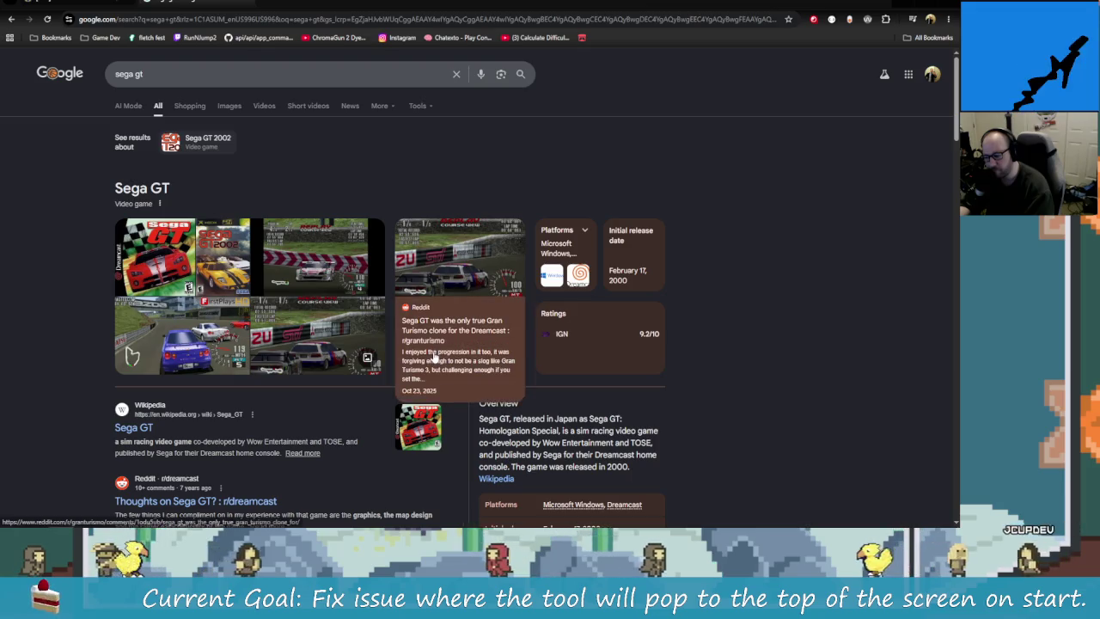
Read through the Sega GT Wikipedia article, then return to the search results
click(133, 427)
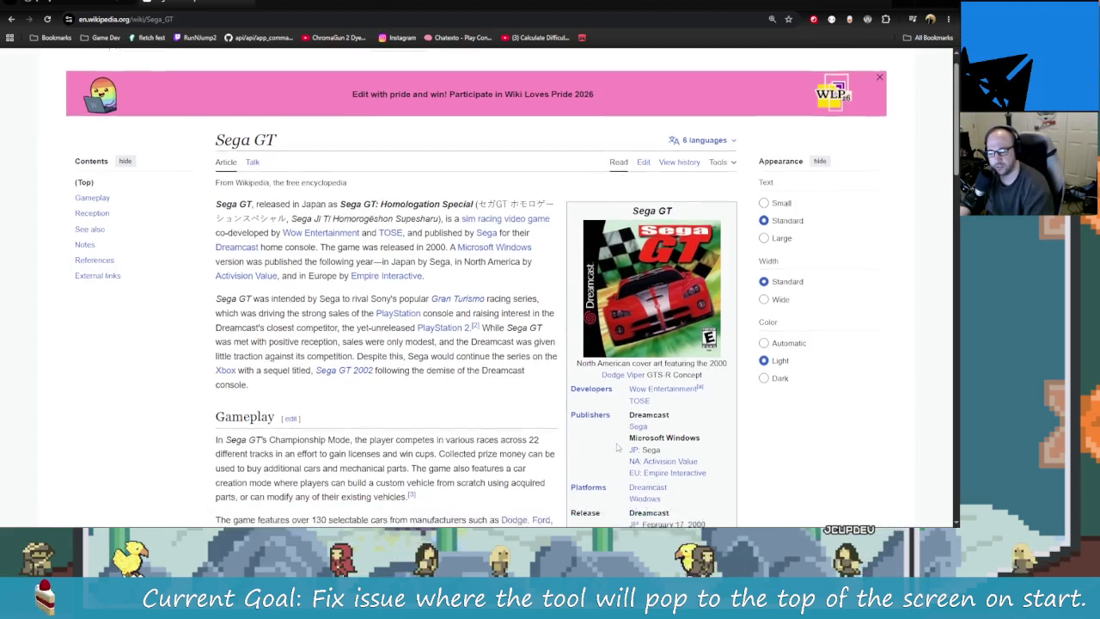
scroll(637, 276, down, 3)
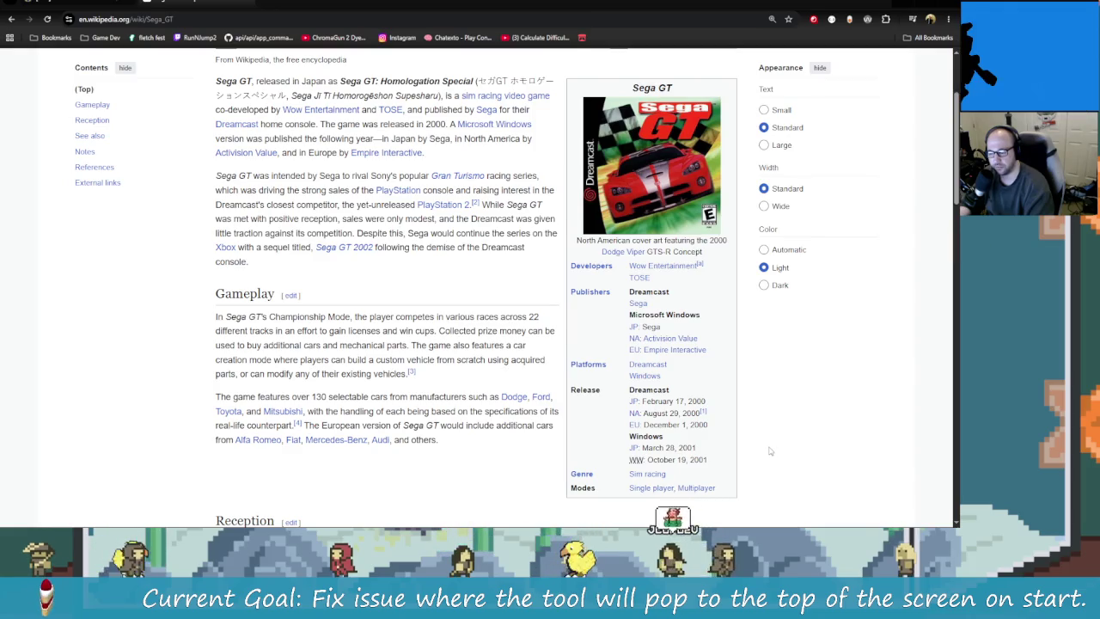
scroll(768, 449, down, 1)
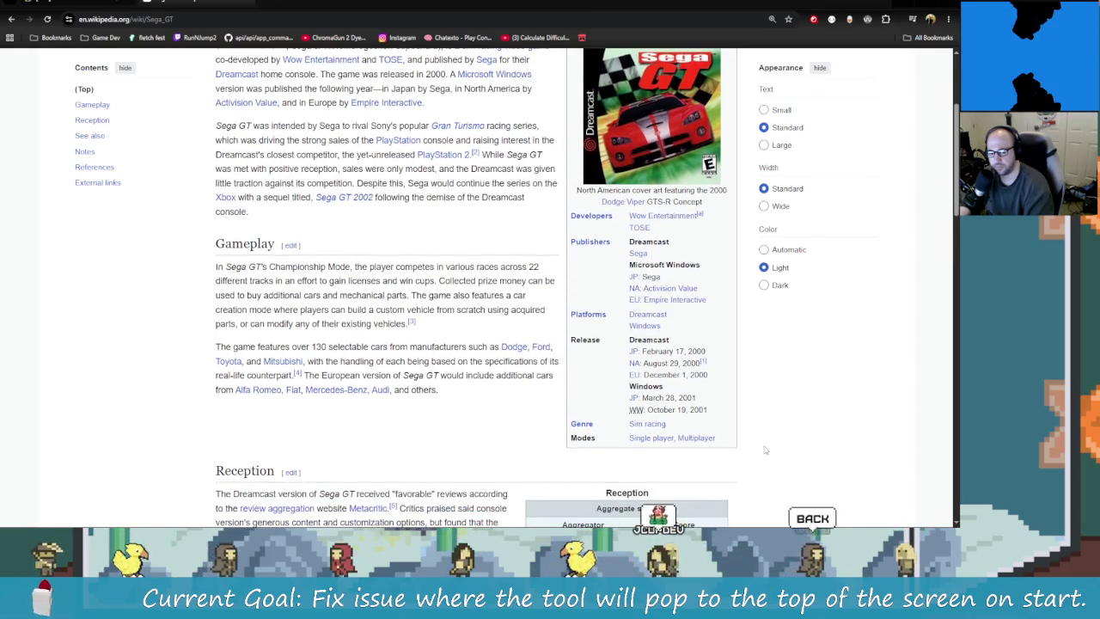
scroll(765, 449, down, 3)
scroll(744, 449, down, 1)
scroll(744, 449, down, 1)
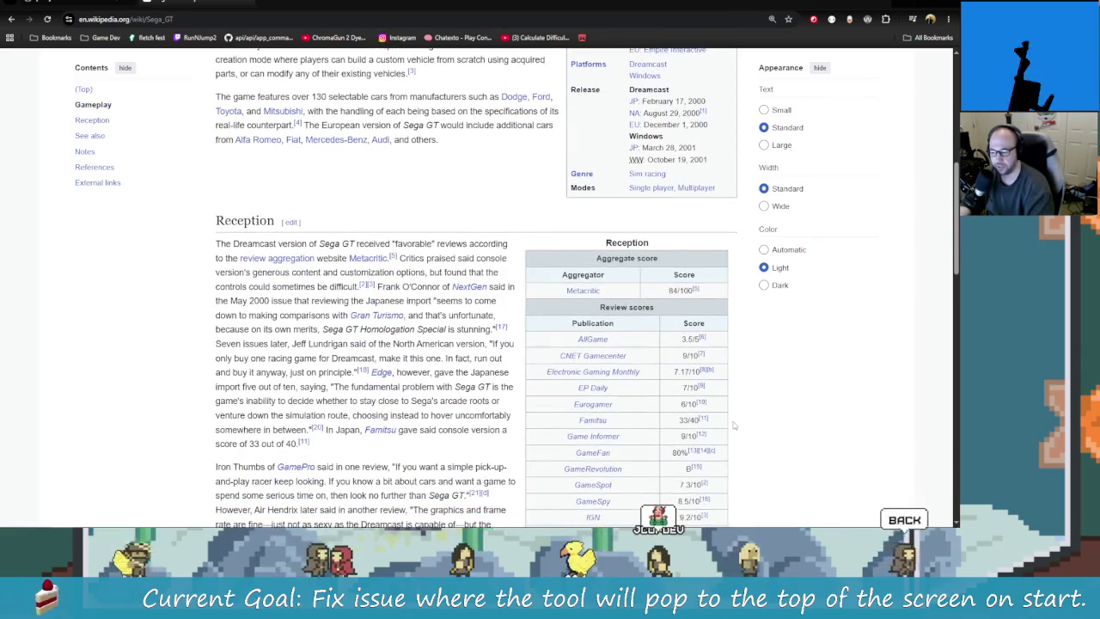
scroll(735, 425, down, 1)
scroll(734, 430, down, 1)
scroll(734, 438, up, 1)
scroll(734, 441, up, 2)
scroll(733, 442, up, 3)
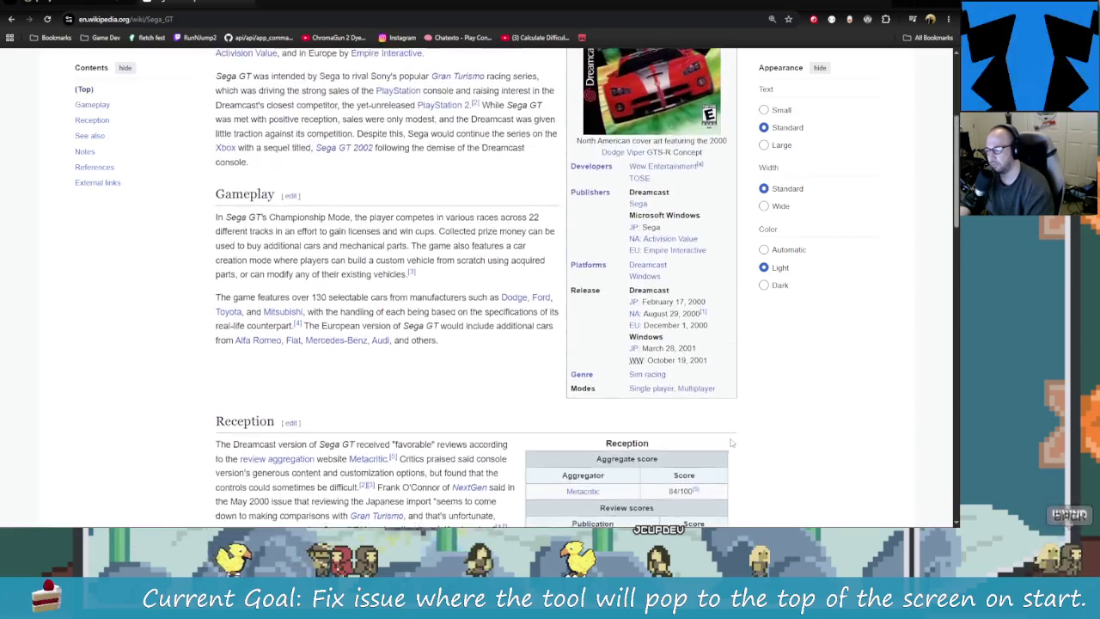
scroll(732, 442, up, 3)
scroll(730, 443, up, 2)
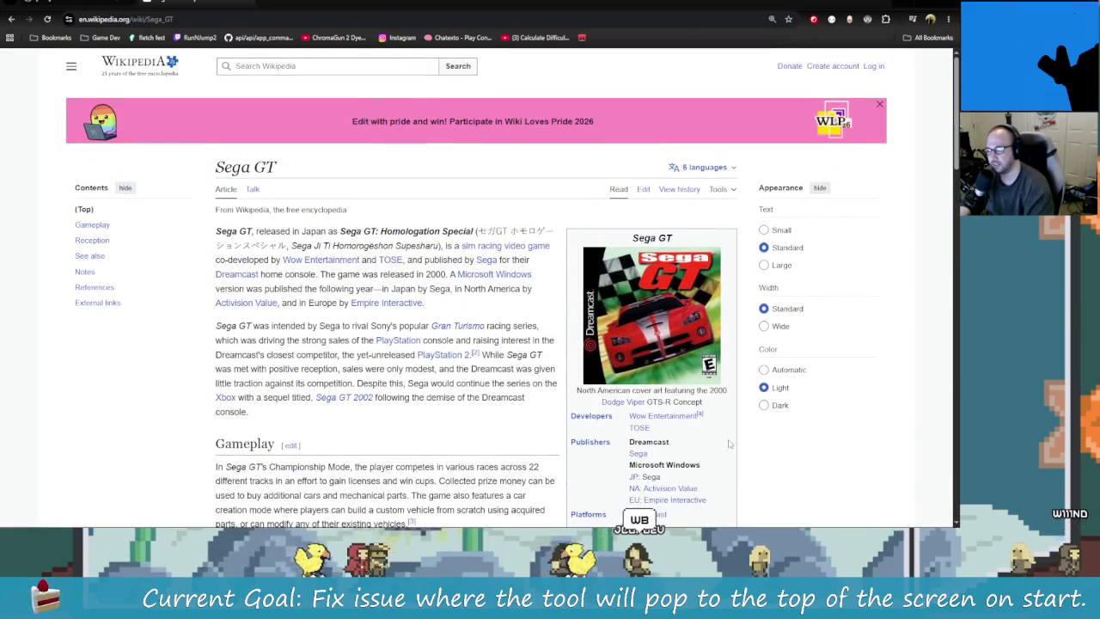
scroll(729, 444, down, 2)
scroll(722, 434, down, 4)
scroll(711, 416, up, 3)
scroll(548, 330, up, 4)
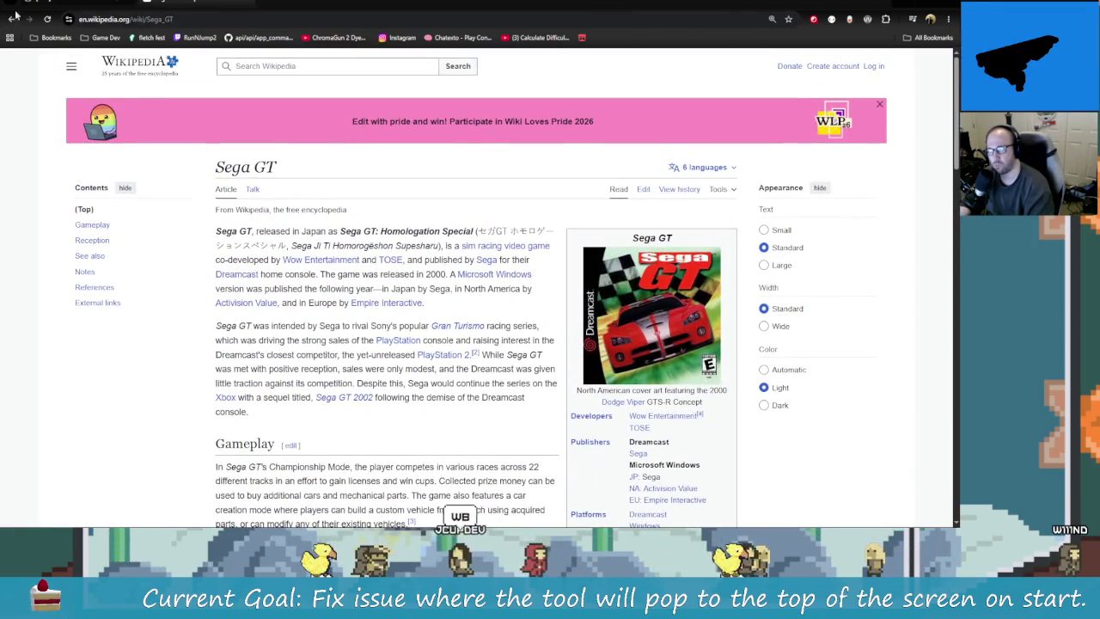
click(10, 19)
Scroll through the sega gt search results
scroll(346, 406, down, 2)
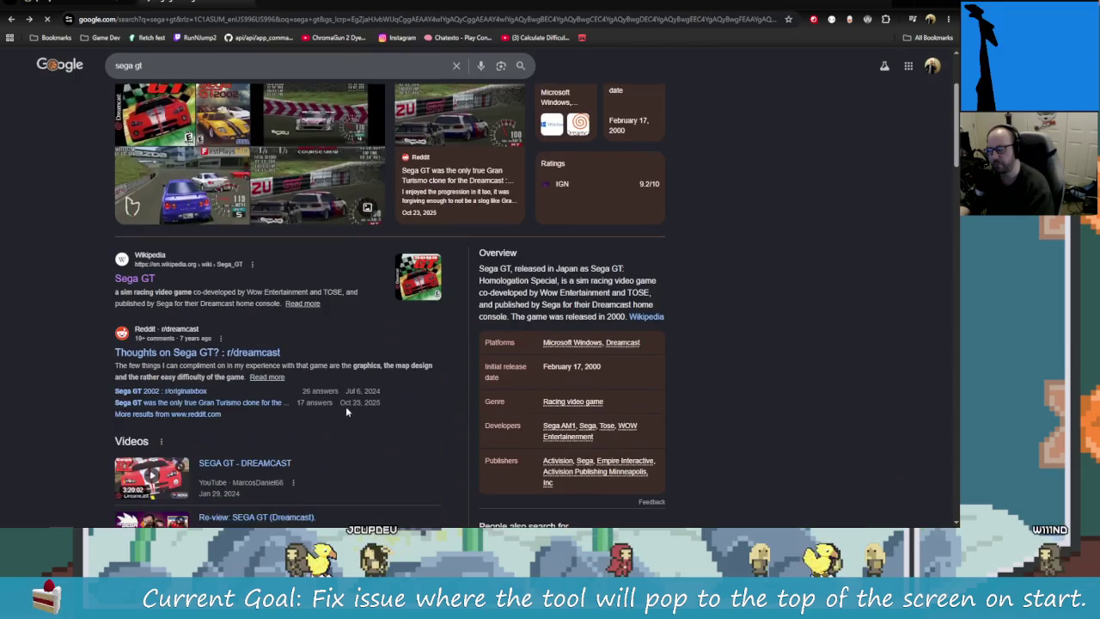
scroll(272, 343, down, 1)
scroll(284, 354, down, 1)
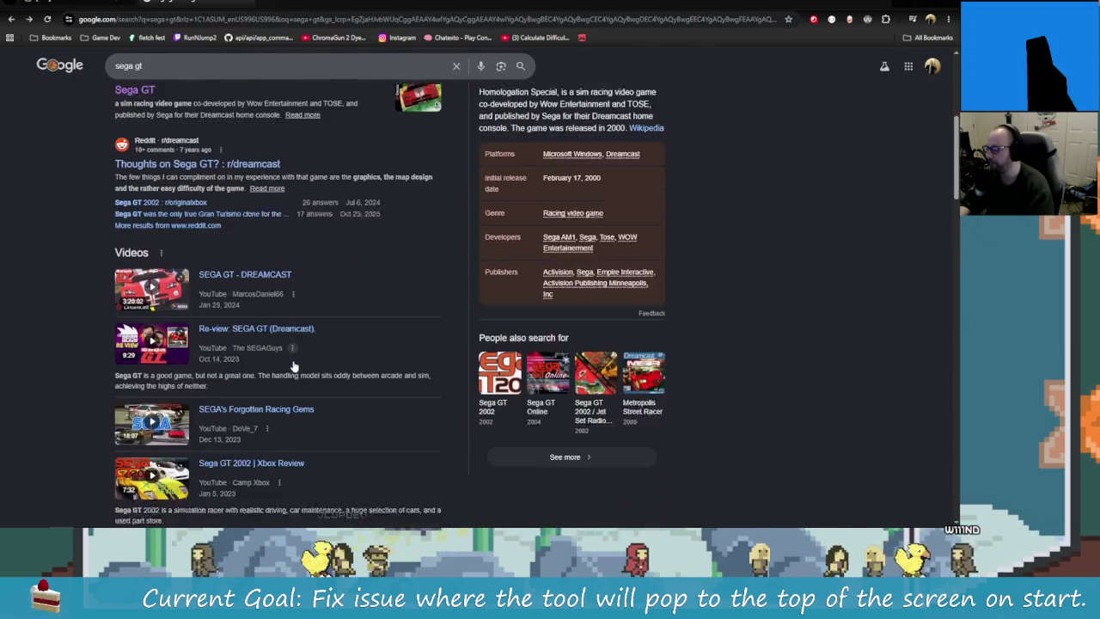
scroll(292, 366, up, 4)
Replace the query with a Google search for 'code horizon' and browse the results
triple_click(153, 60)
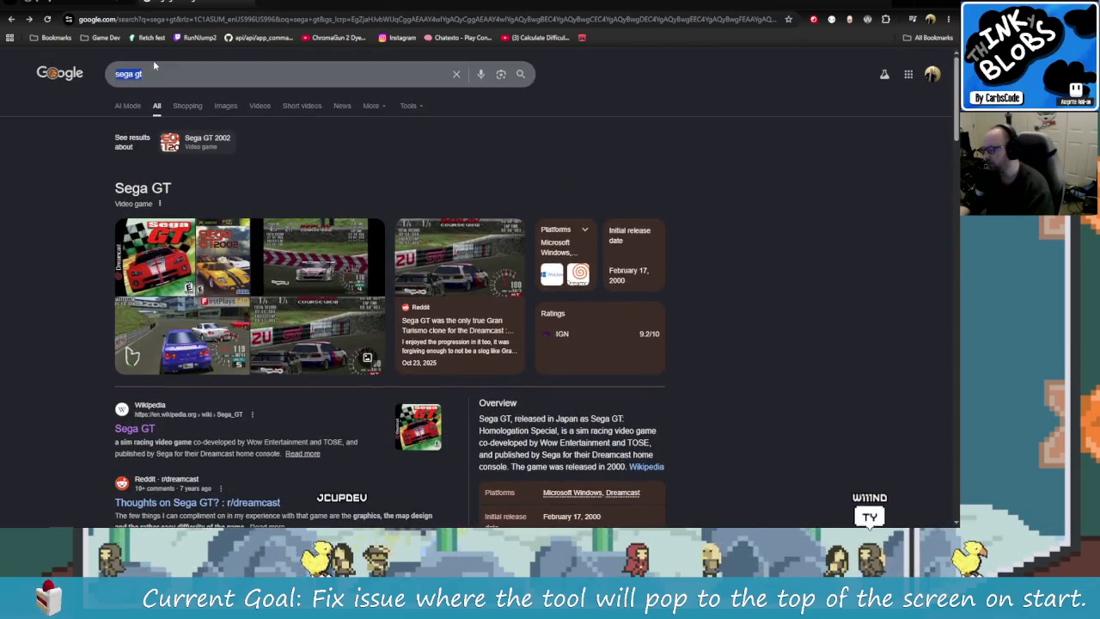
text(code )
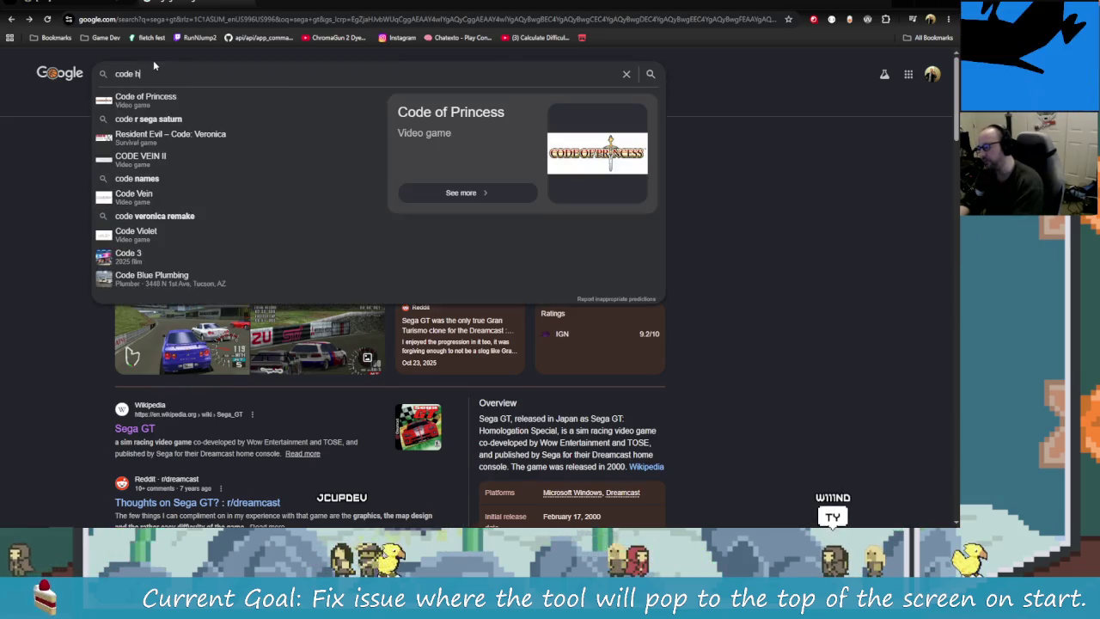
text(hor)
key(Down)
key(Return)
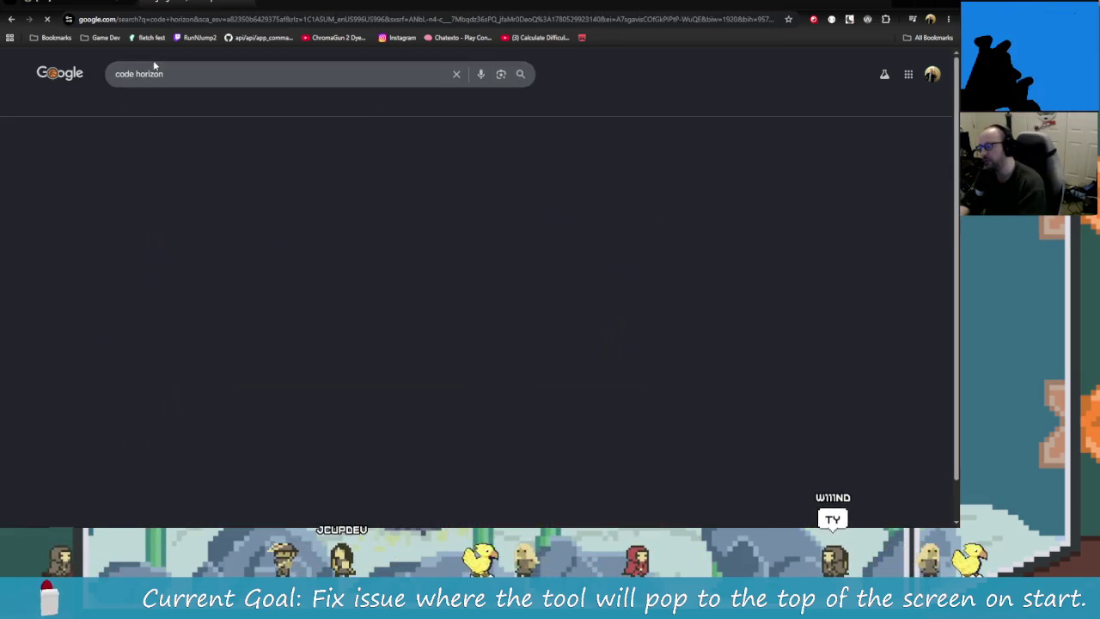
scroll(223, 276, down, 1)
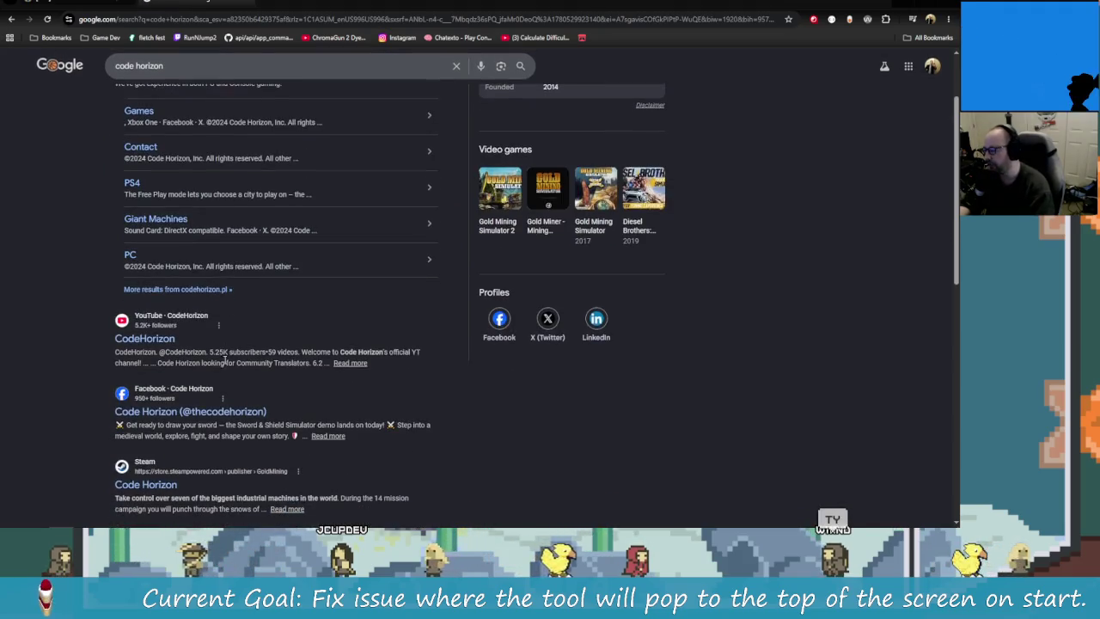
scroll(180, 324, down, 2)
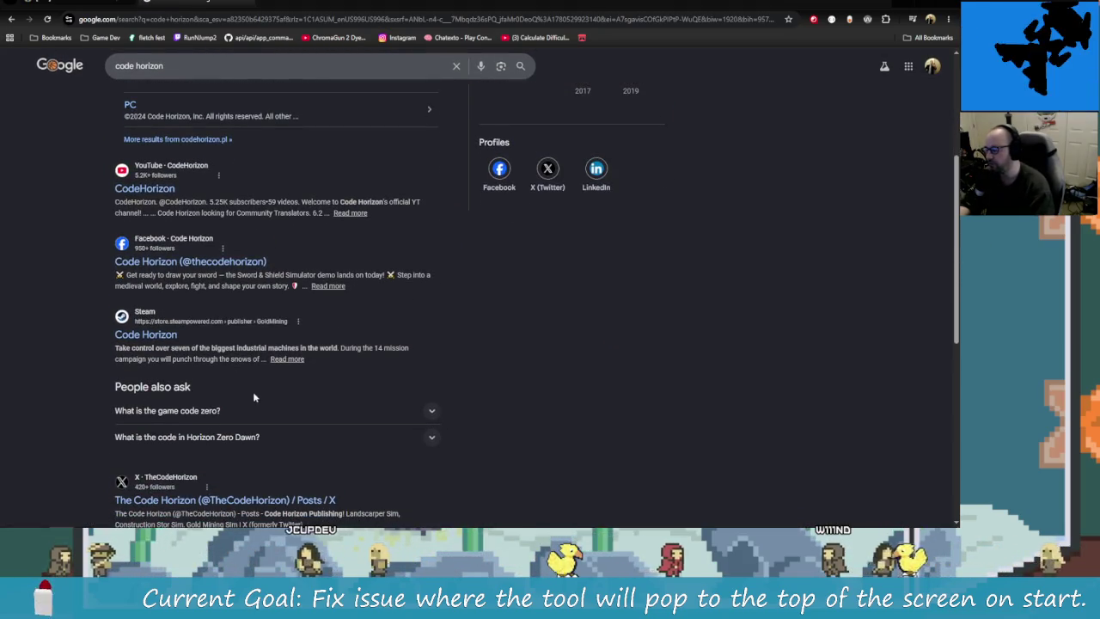
scroll(254, 397, down, 2)
scroll(262, 384, up, 5)
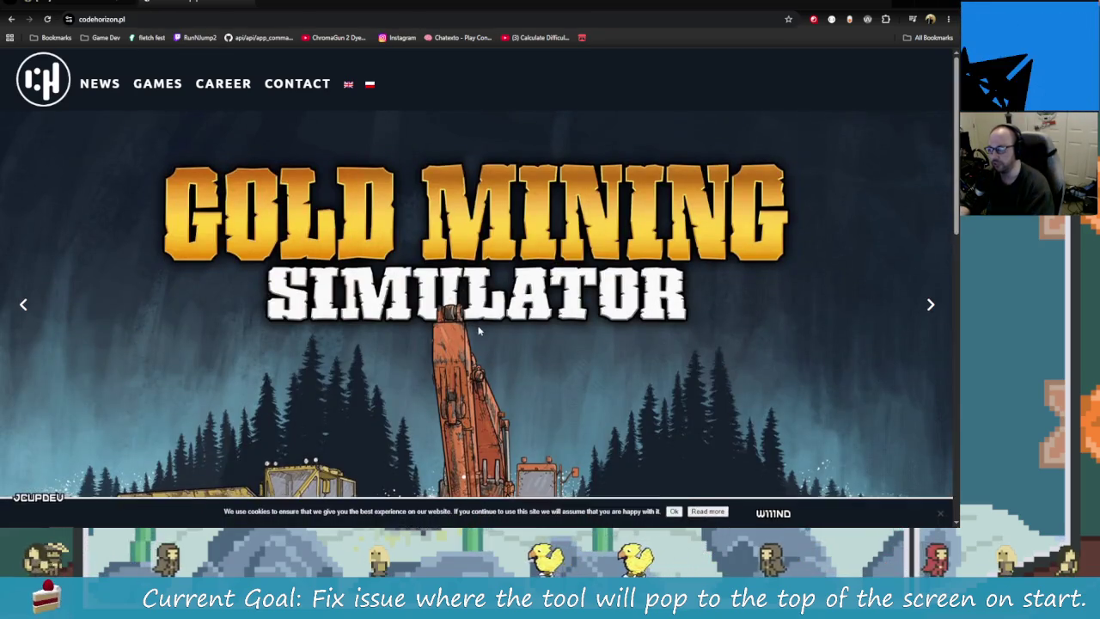
Browse the studio's games and view a 911 Operator screenshot enlarged
click(166, 95)
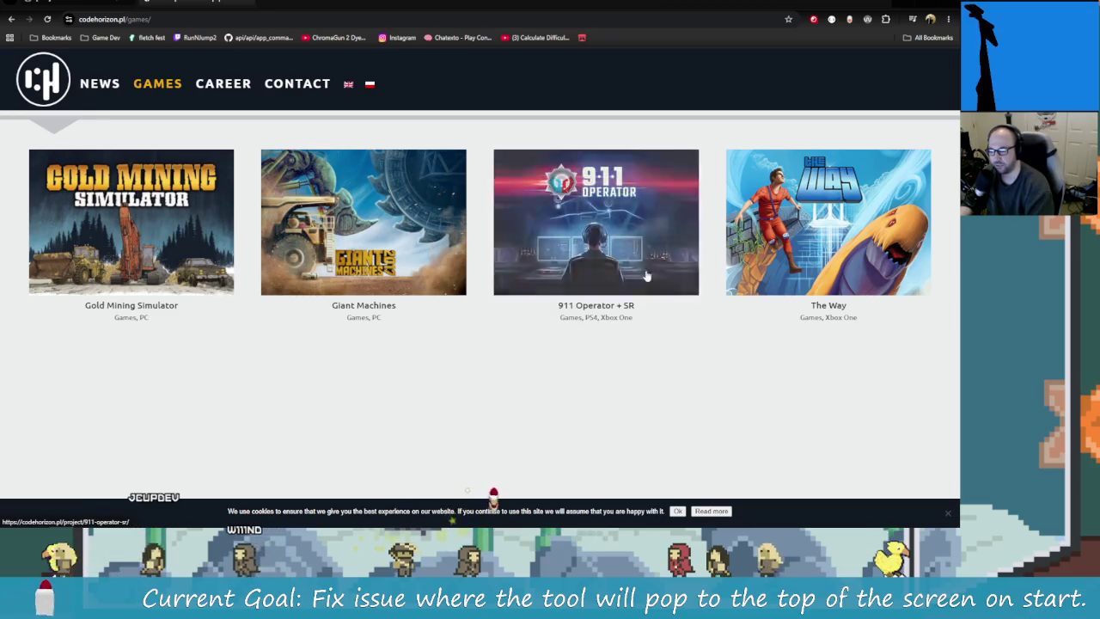
click(631, 294)
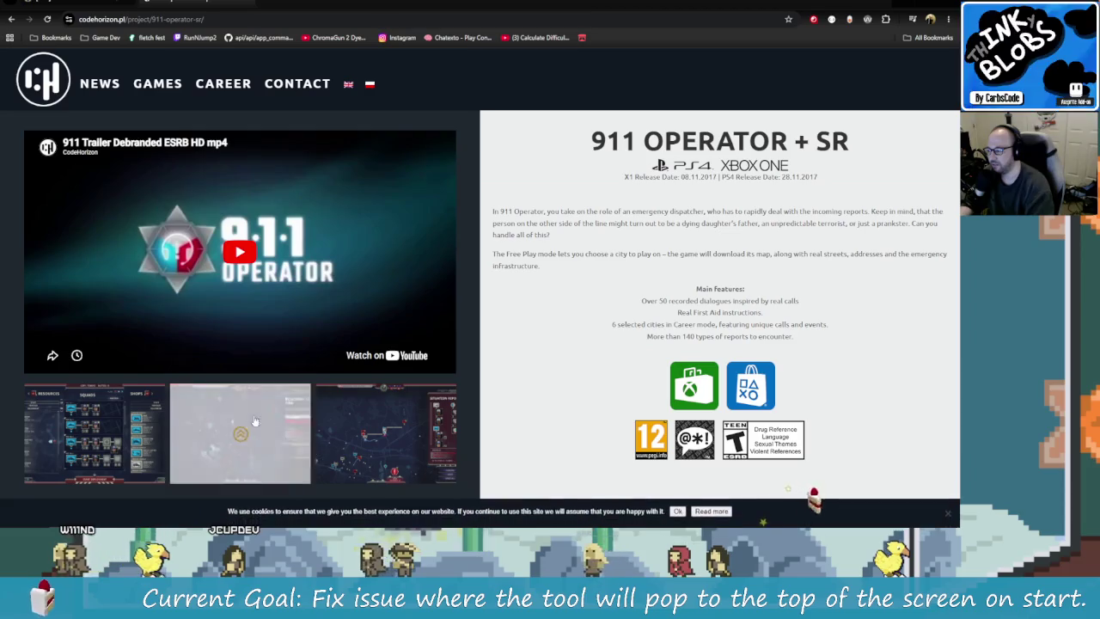
click(336, 424)
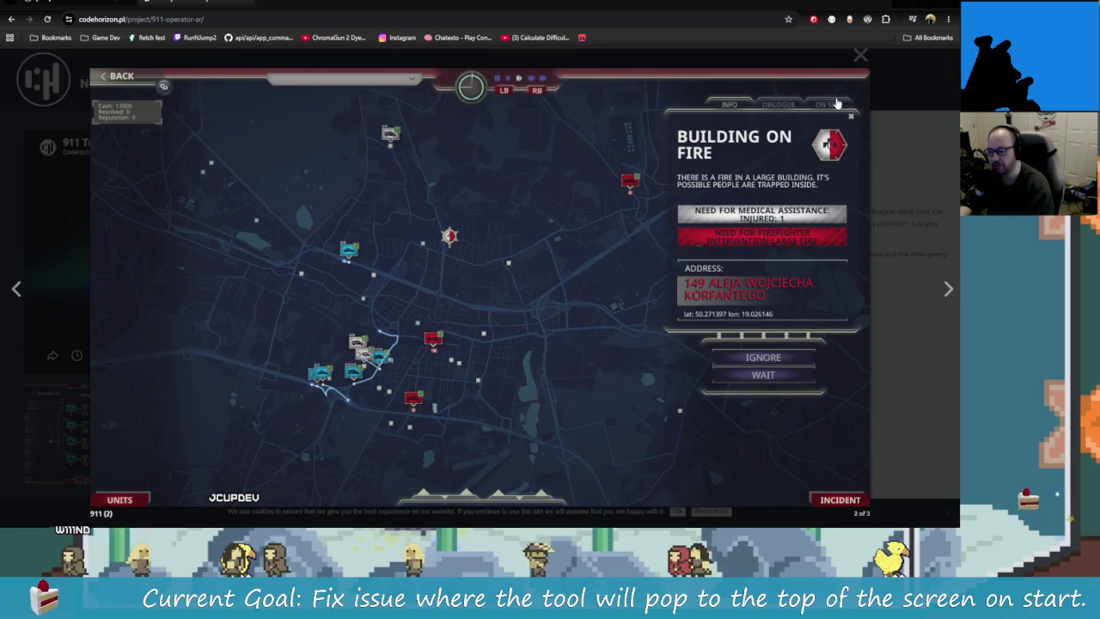
key(Escape)
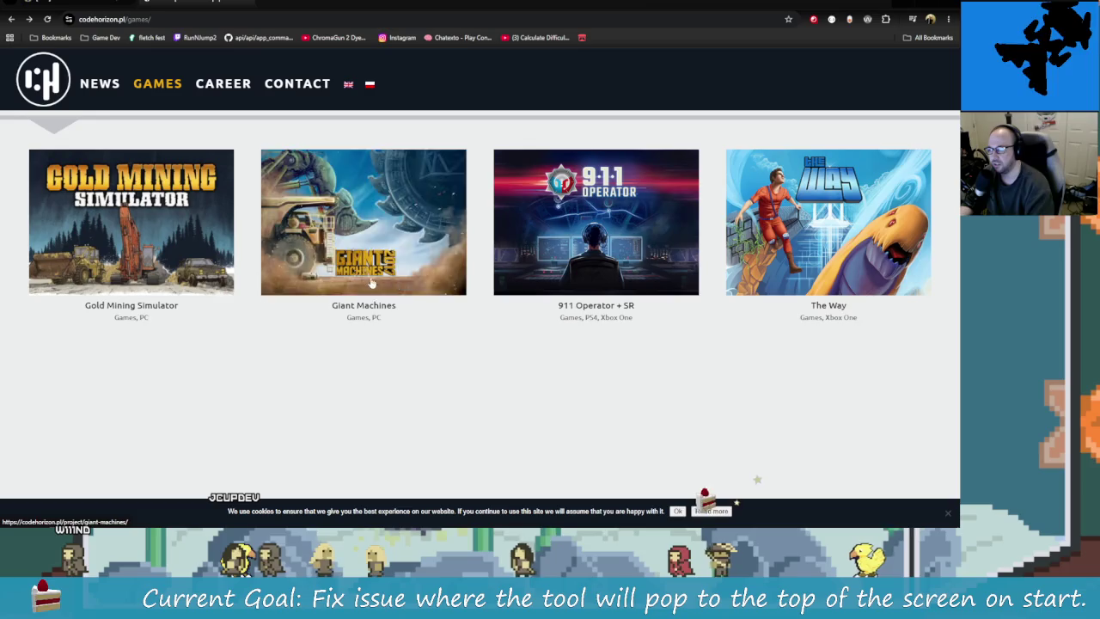
Open The Way's game page and page through its screenshot gallery
click(763, 245)
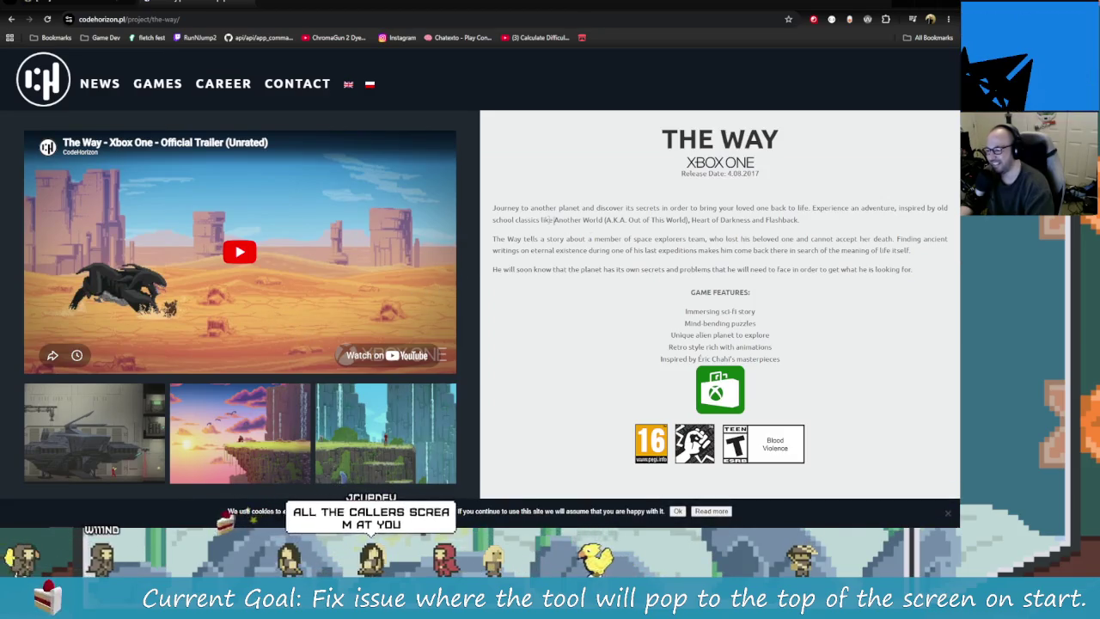
click(292, 439)
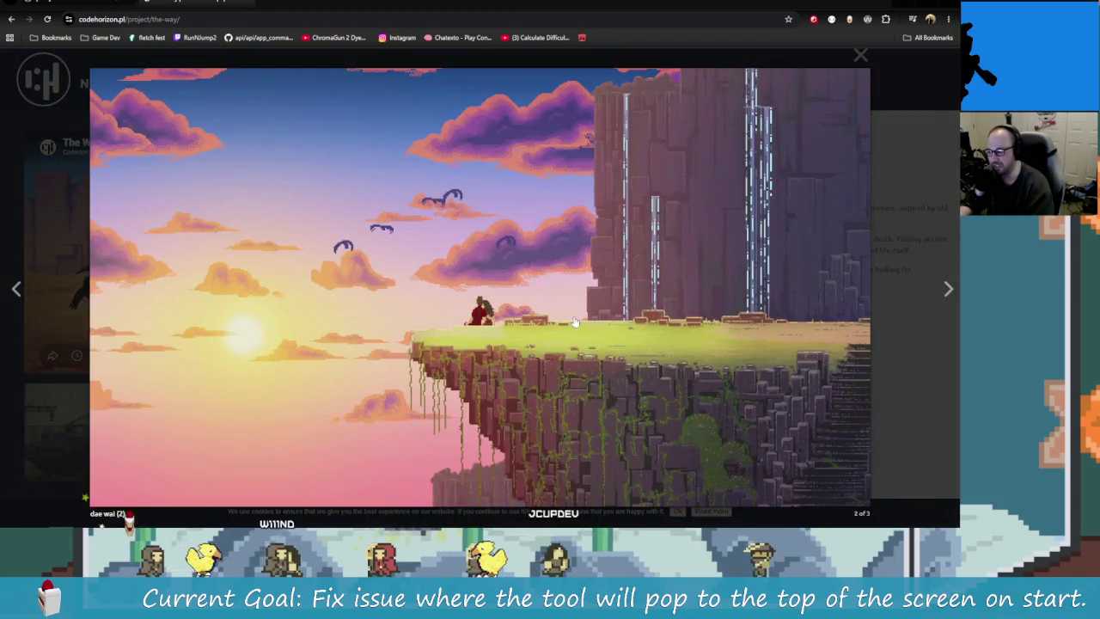
click(700, 307)
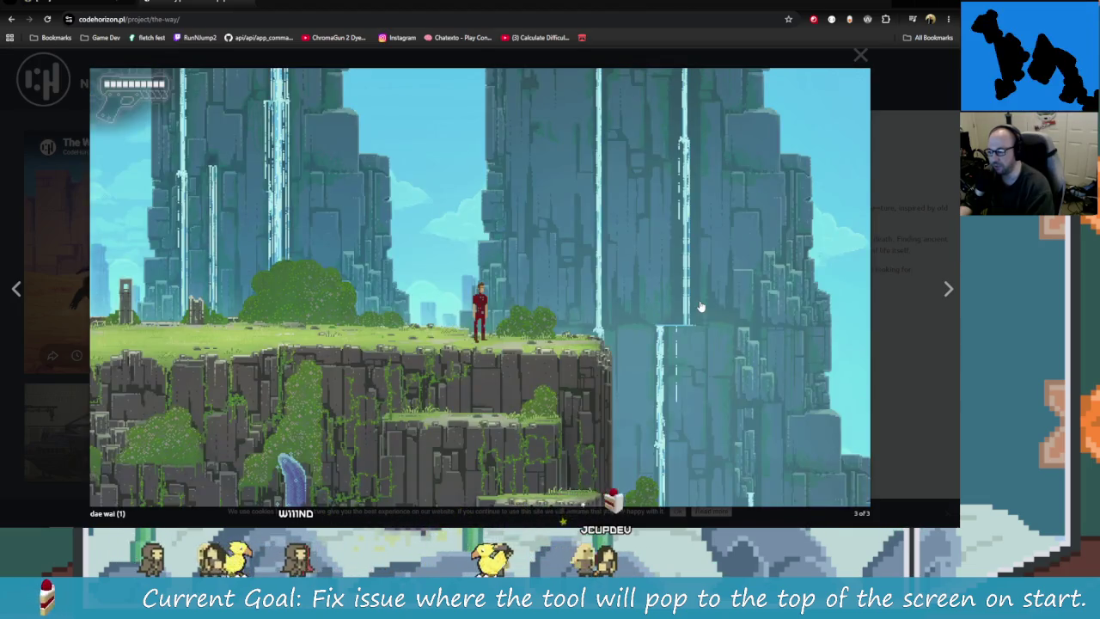
click(701, 306)
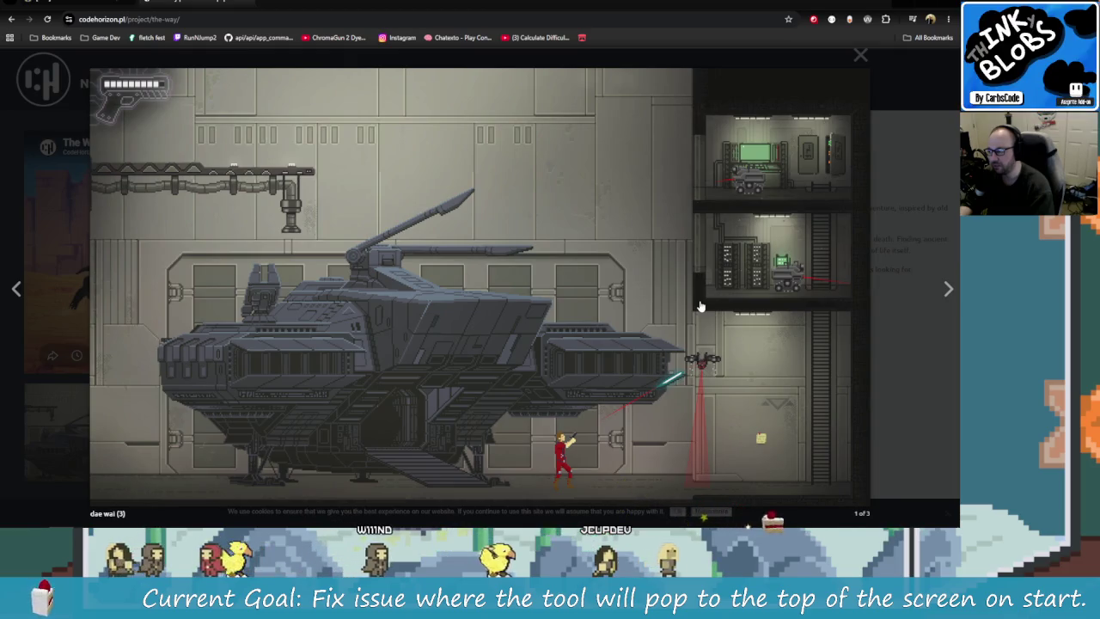
click(700, 307)
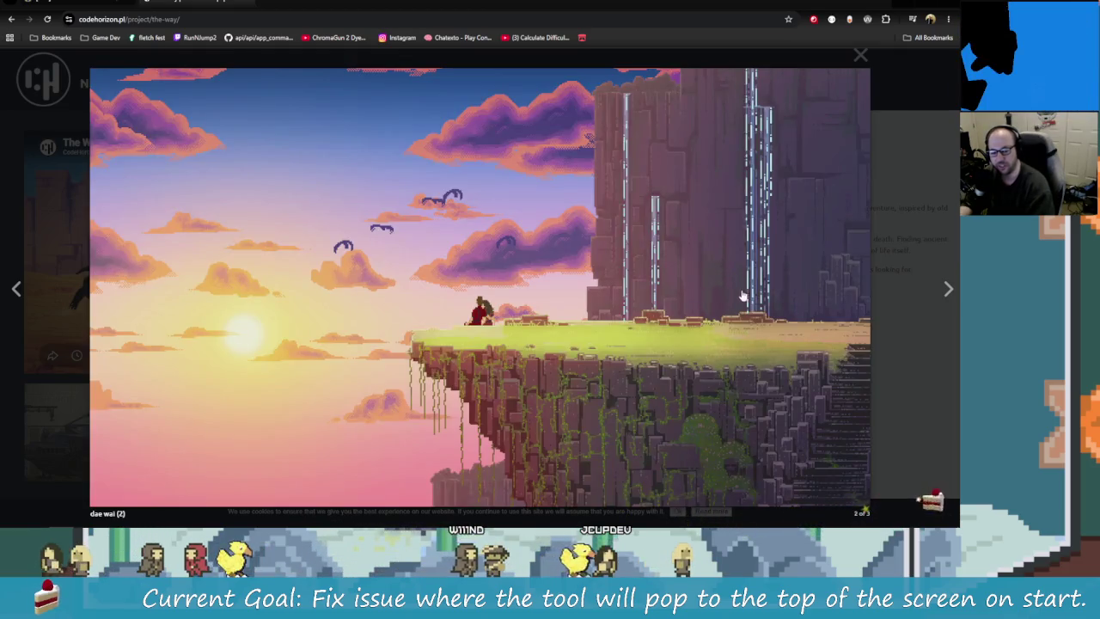
click(860, 55)
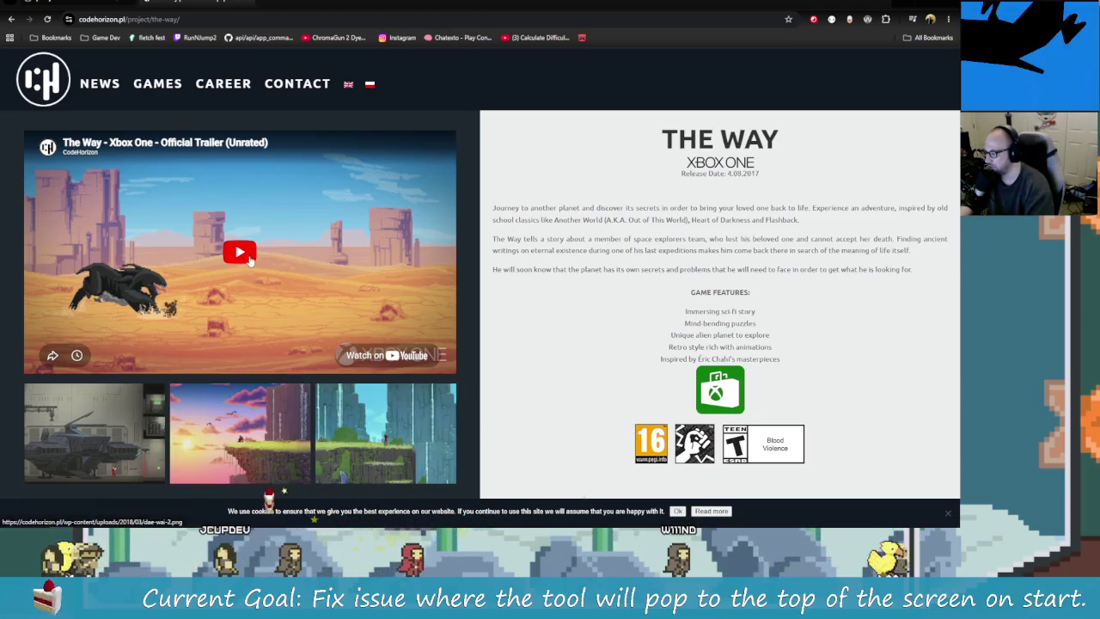
Play The Way's official trailer with the volume lowered to about half
click(169, 283)
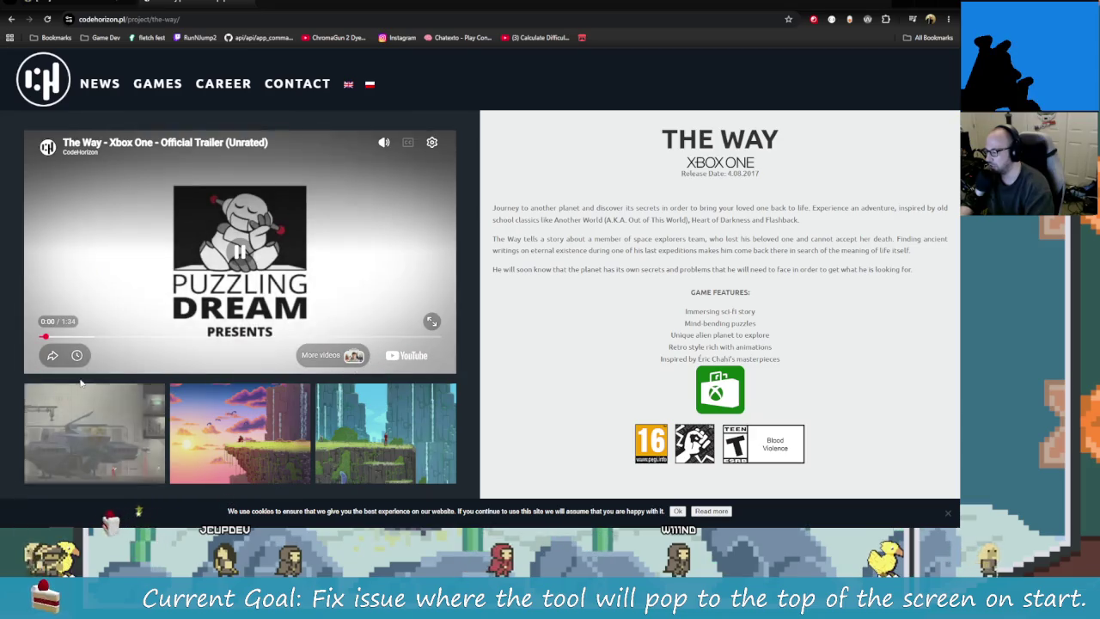
drag(386, 173, 386, 205)
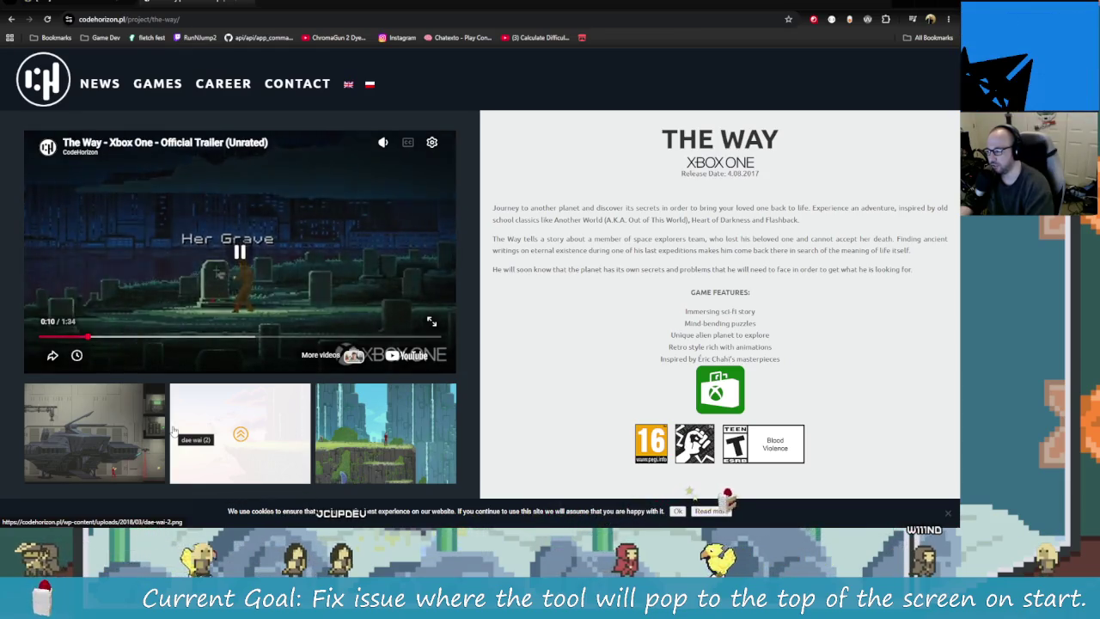
click(172, 431)
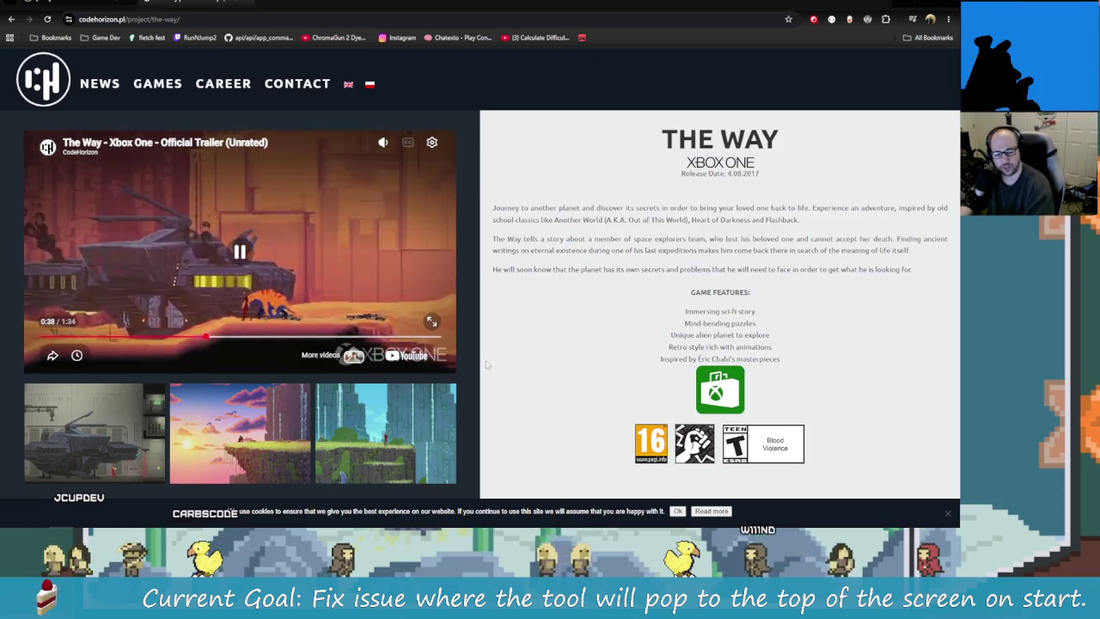
Pause The Way trailer and return to the Gold Mining Simulator 2 Steam page
click(339, 277)
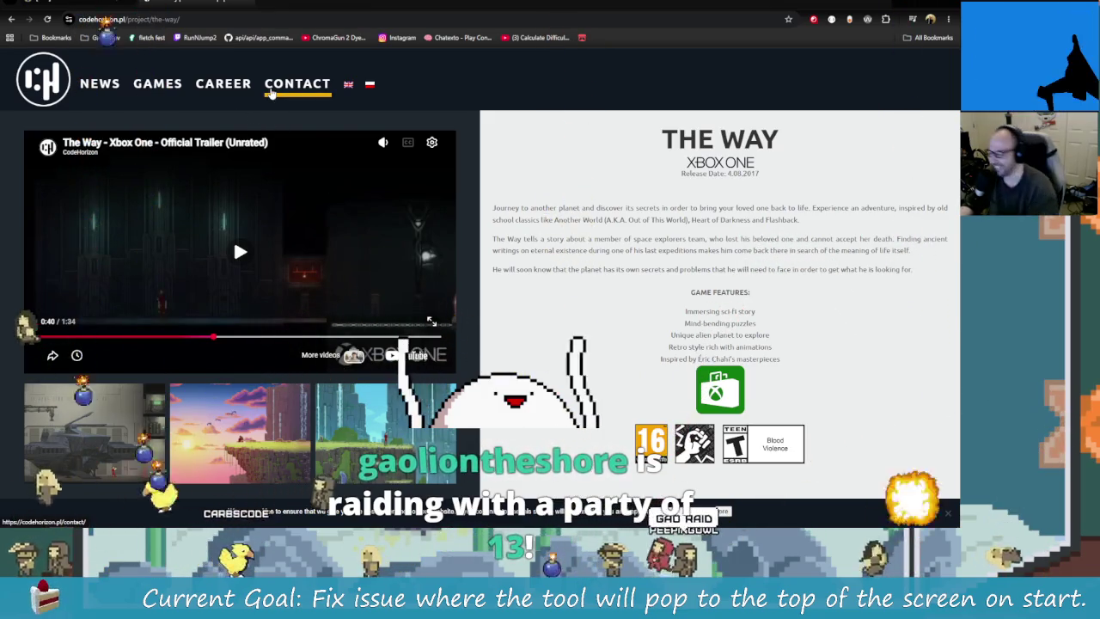
key(ctrl+Tab)
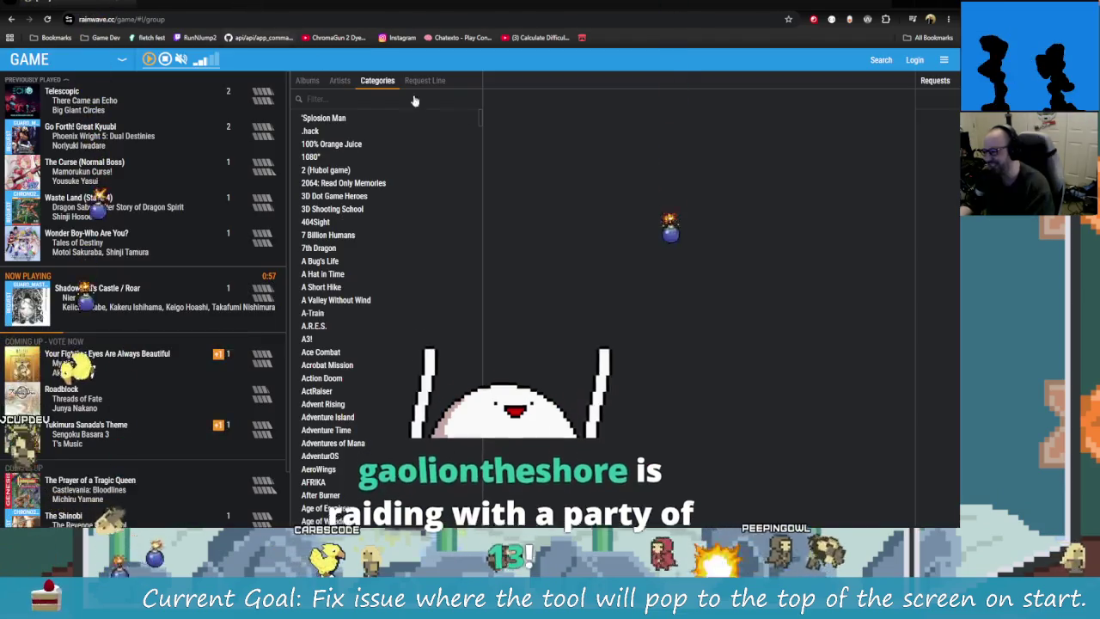
key(alt+Tab)
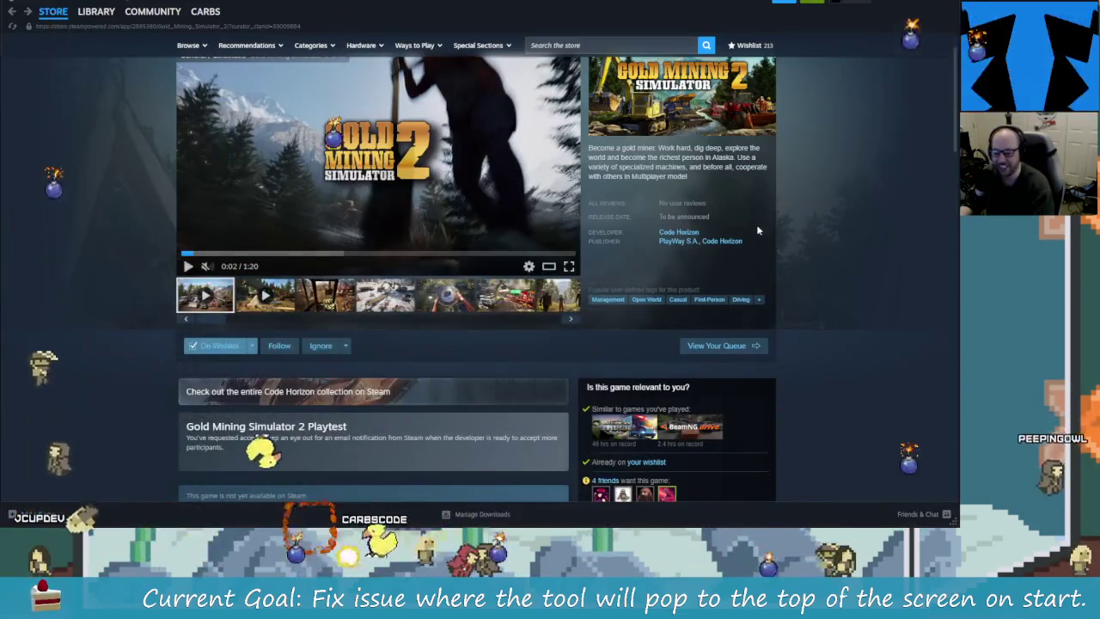
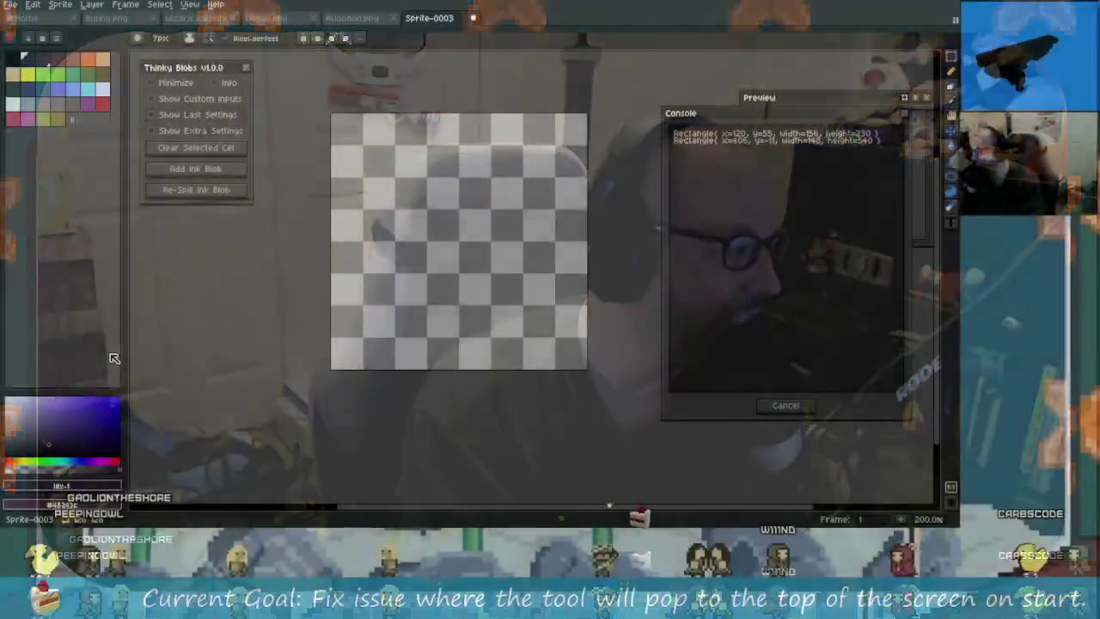
Close the Thinky Blobs dialog and reopen it from the Frame menu
click(200, 98)
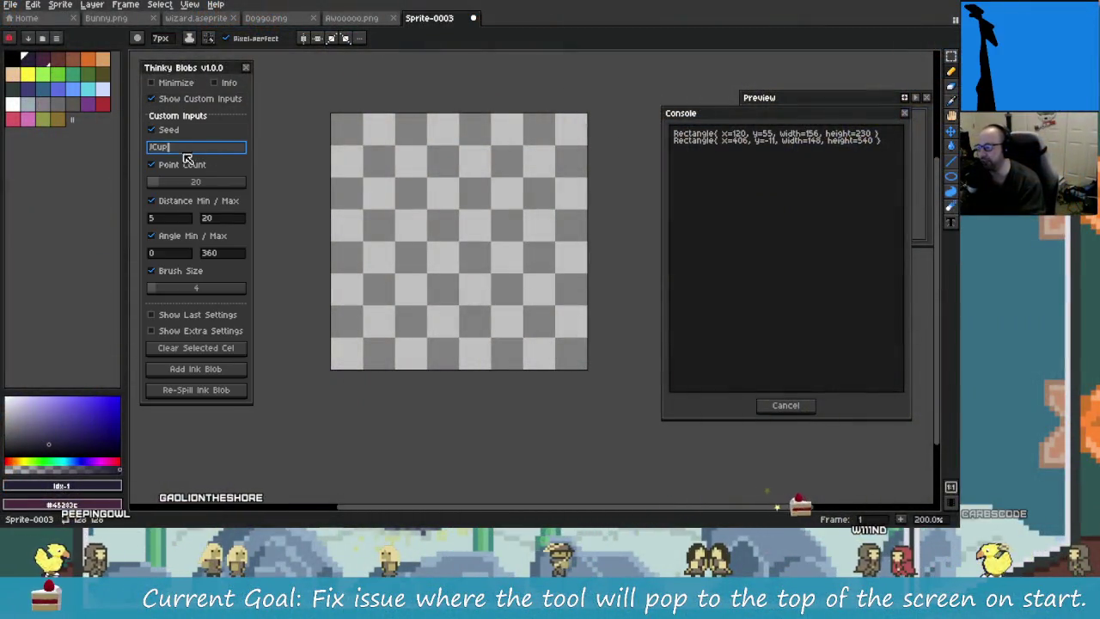
key(ctrl+a)
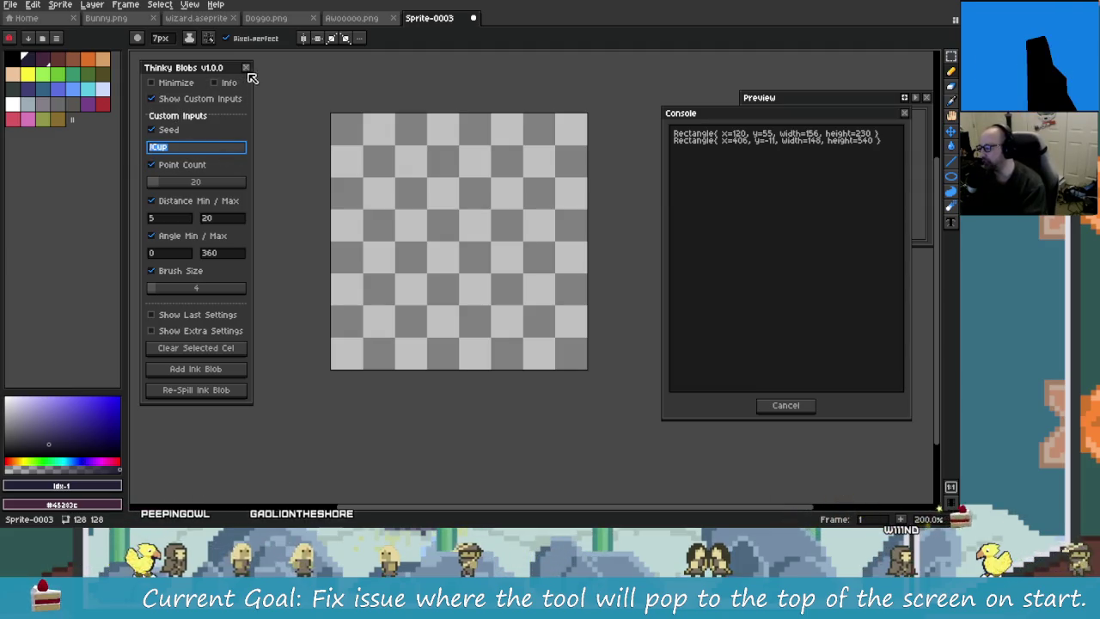
click(245, 68)
click(92, 4)
click(107, 7)
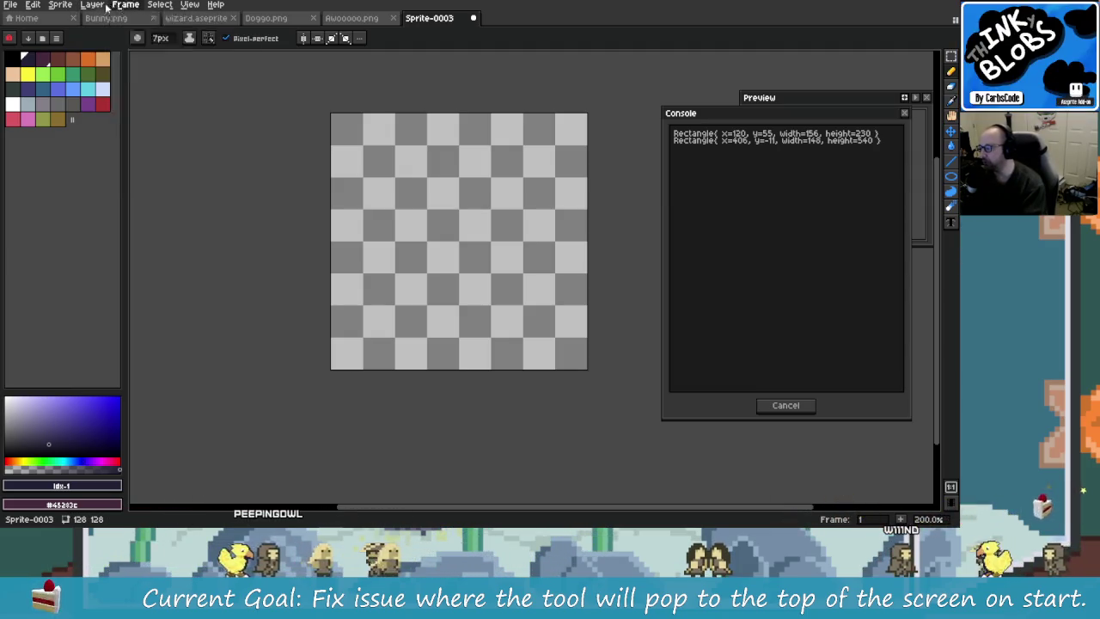
click(189, 47)
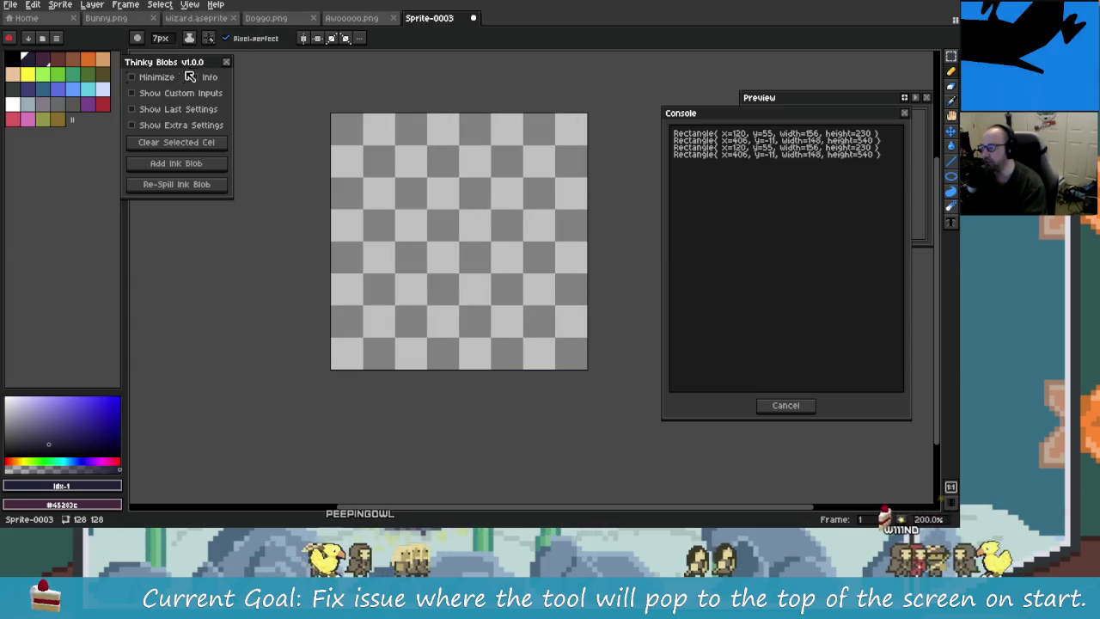
Enable Show Custom Inputs and Seed, and replace the seed with PeepingOwl
click(167, 95)
click(172, 127)
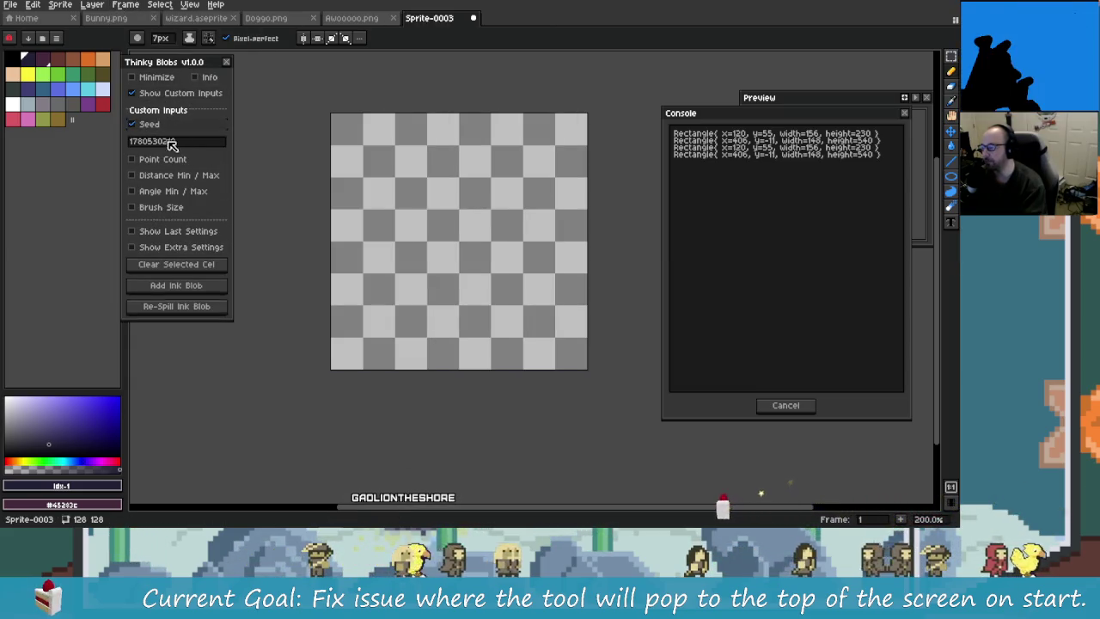
double_click(172, 142)
text(Pee)
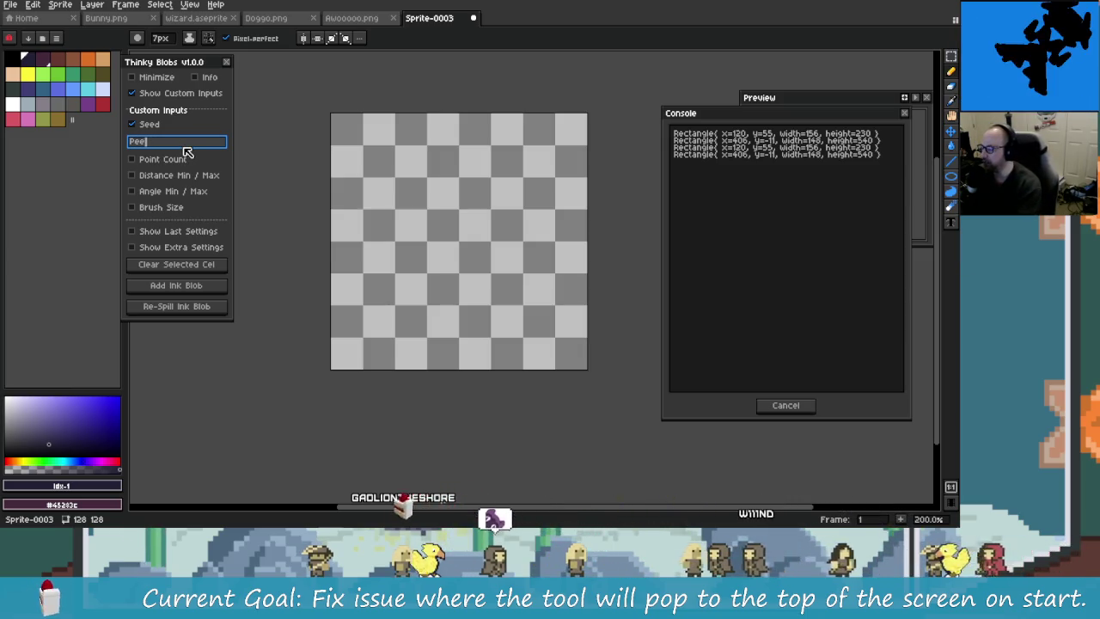
text(pl)
text(wl)
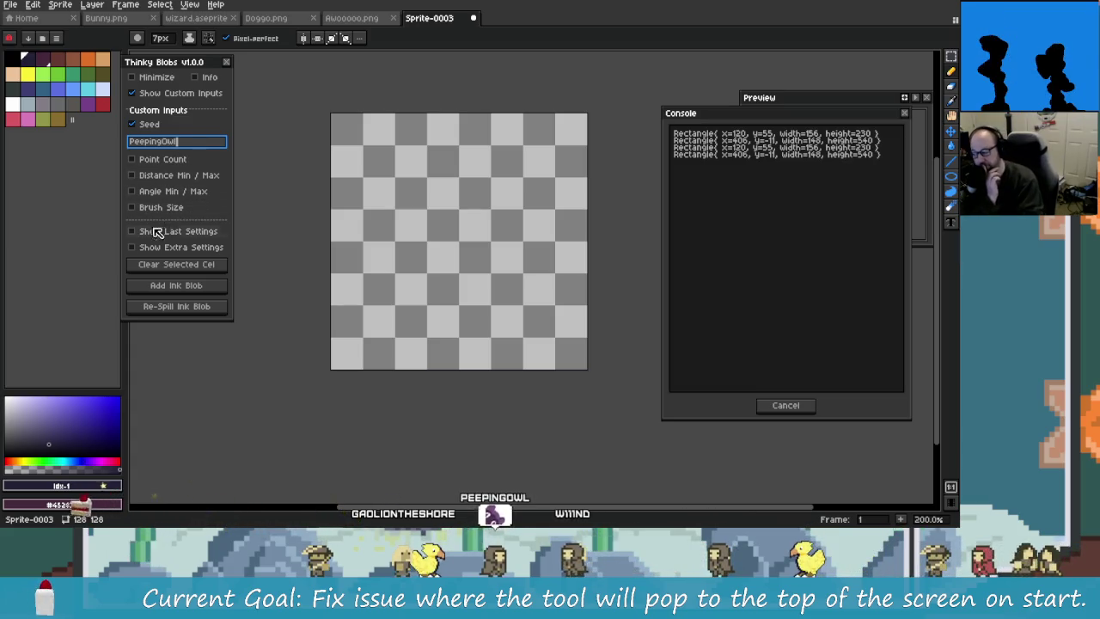
Add a PeepingOwl ink blob and re-spill it about eleven times until it resembles a broom
click(197, 293)
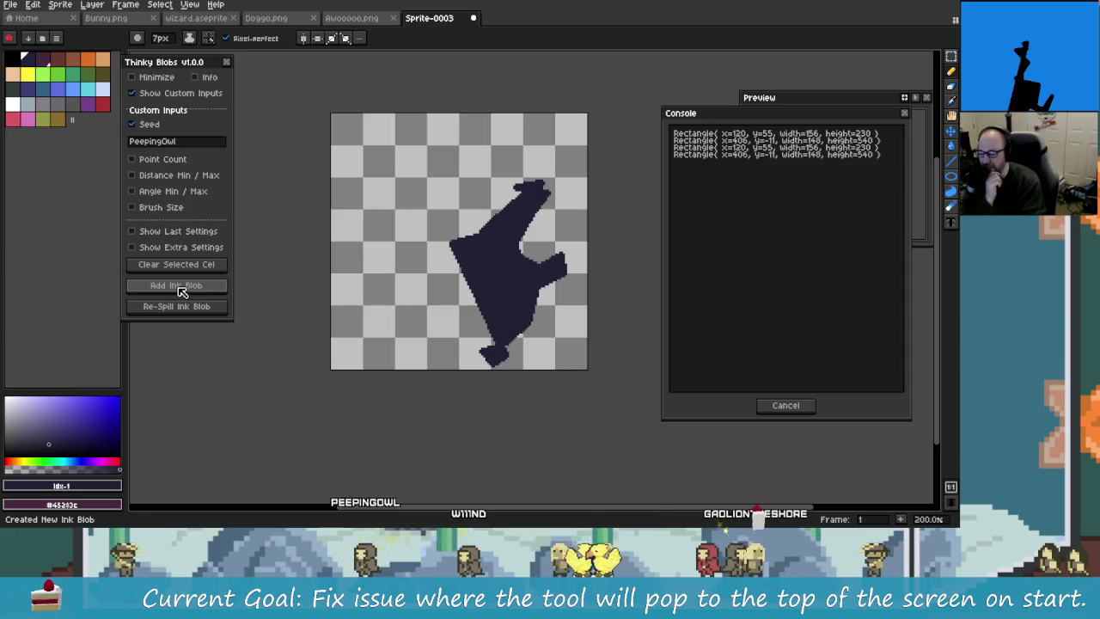
click(188, 307)
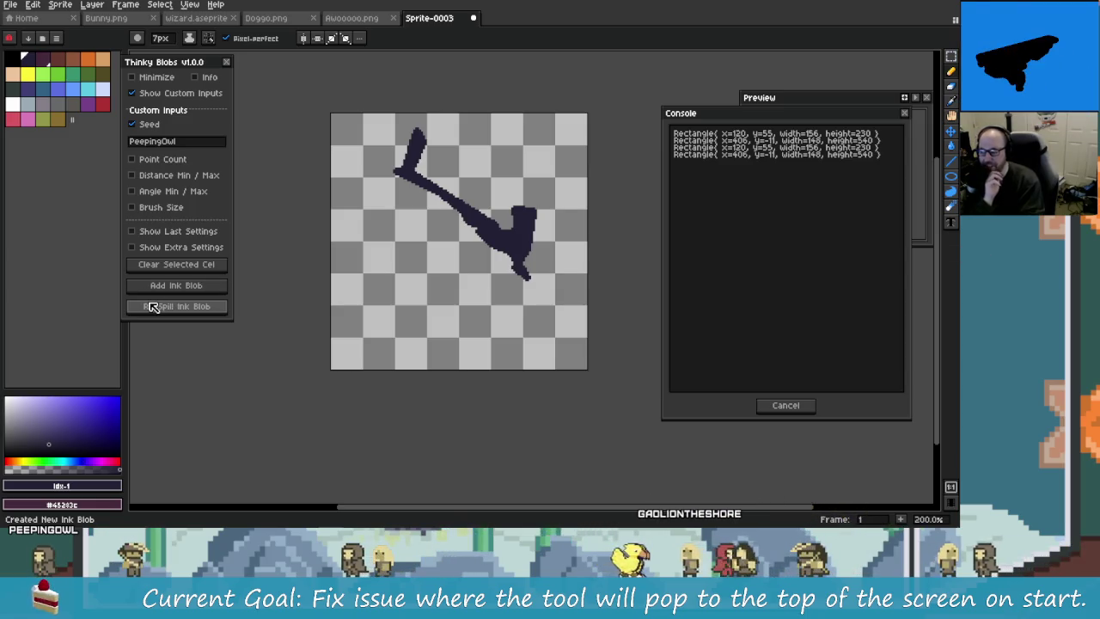
click(182, 309)
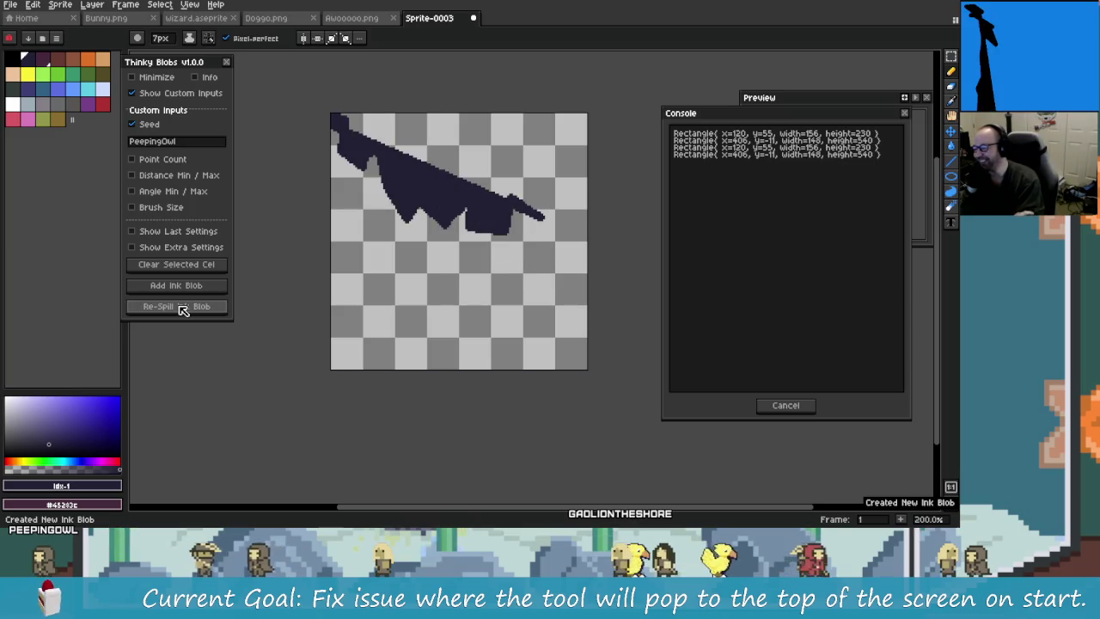
click(183, 309)
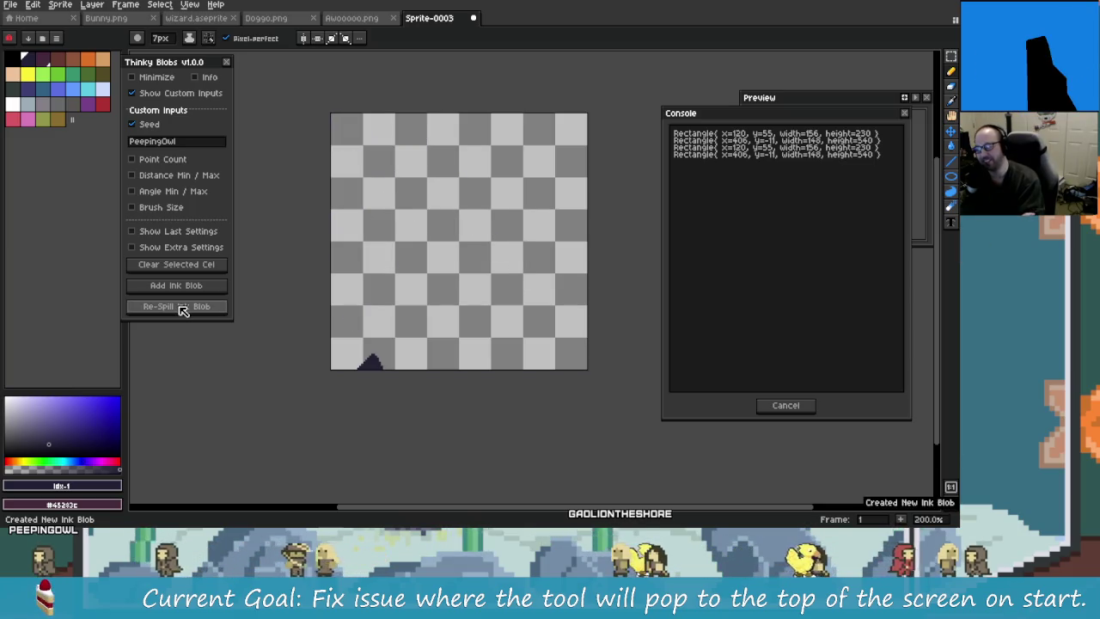
click(182, 310)
click(182, 310)
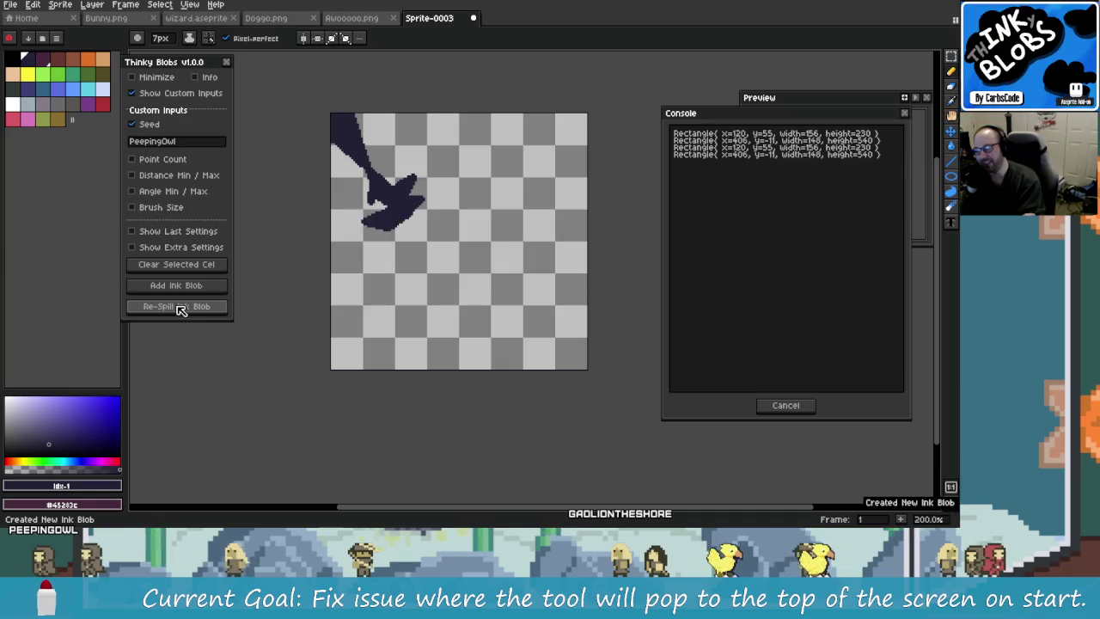
click(180, 309)
click(178, 310)
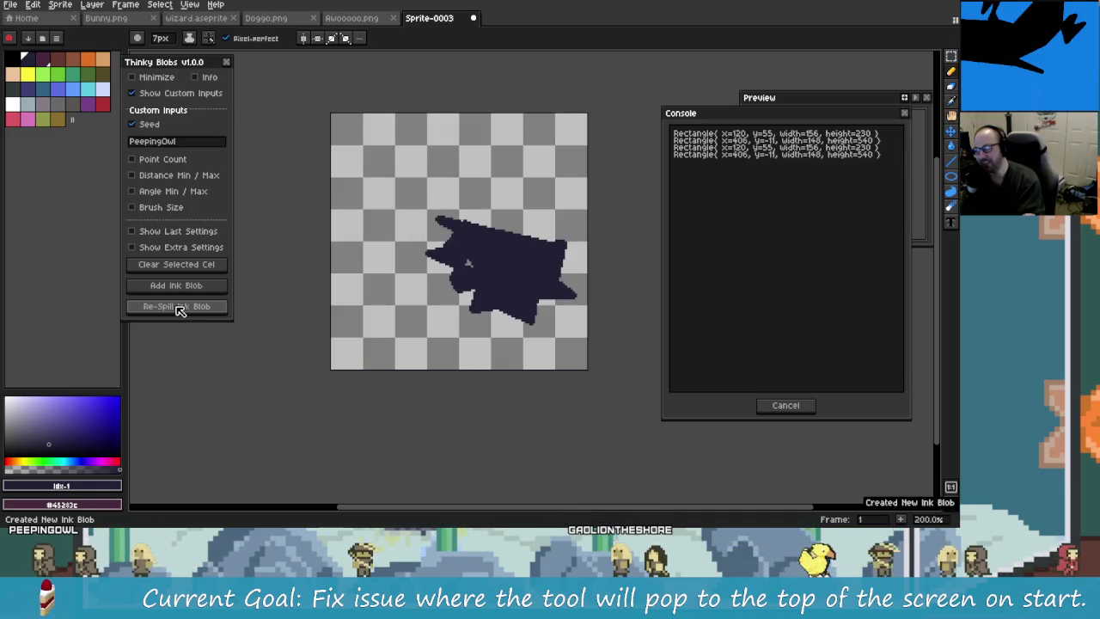
click(179, 310)
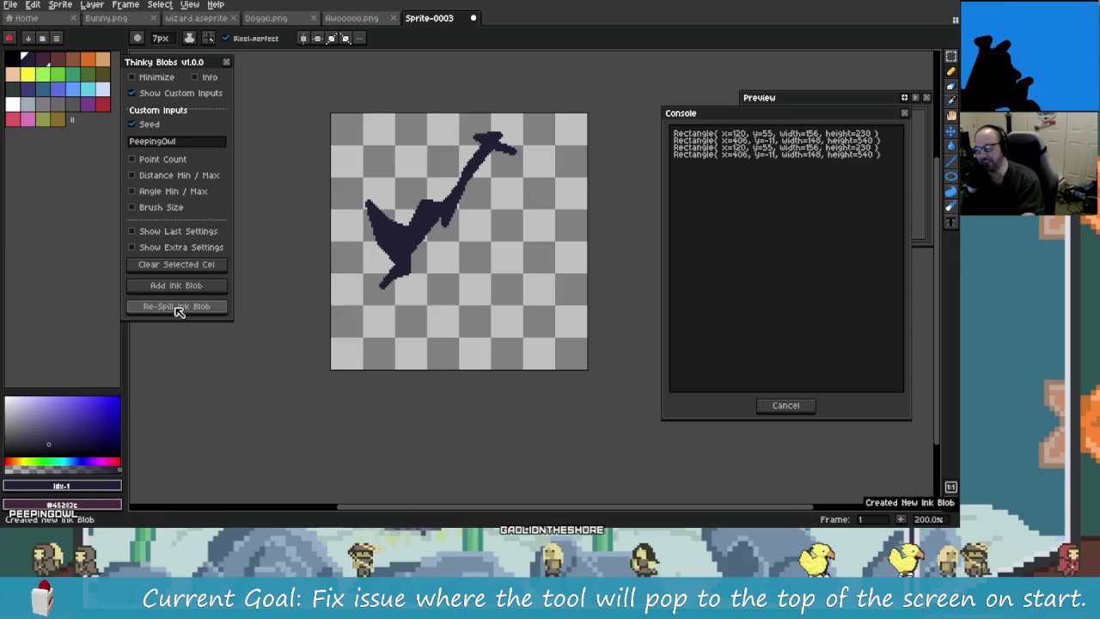
click(178, 310)
click(178, 310)
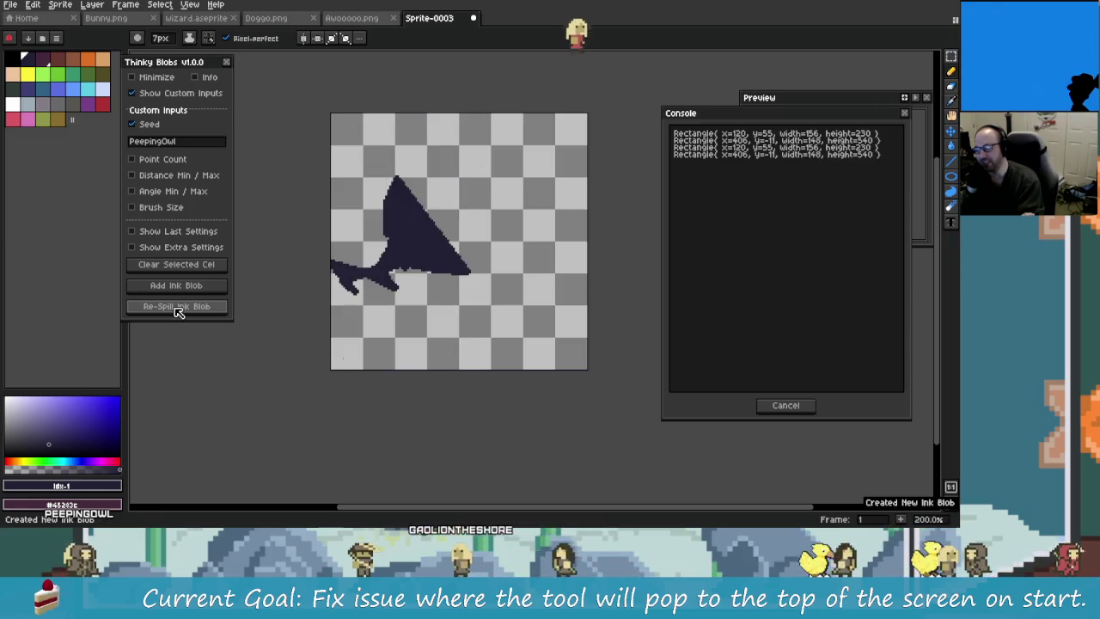
click(178, 310)
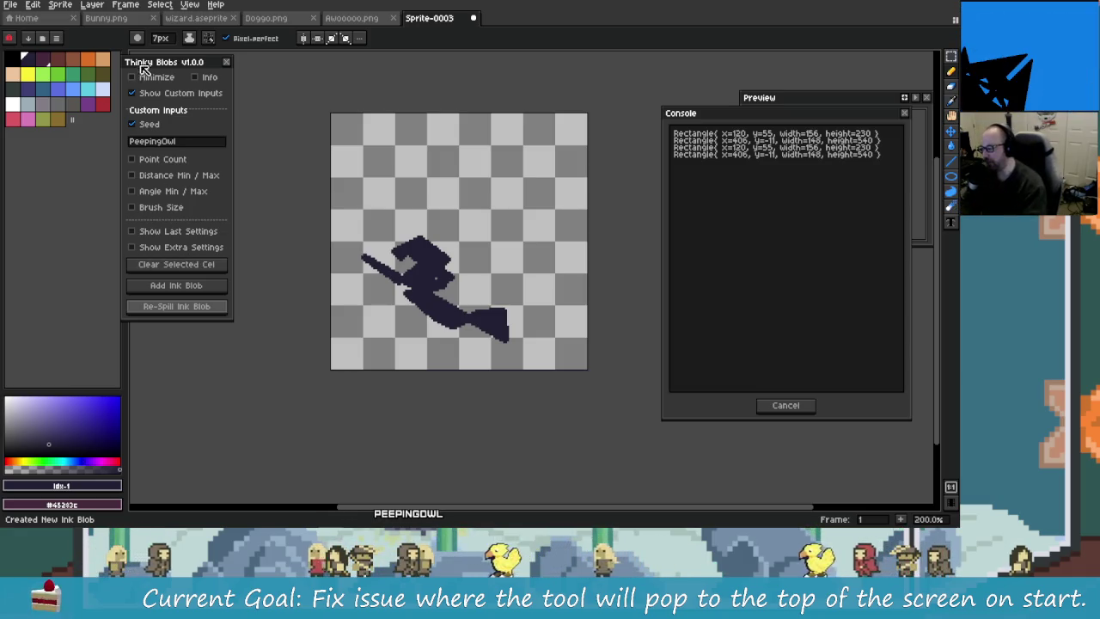
Move the Thinky Blobs dialog down-right, then draw three test dots and a freehand loop
drag(144, 69, 214, 105)
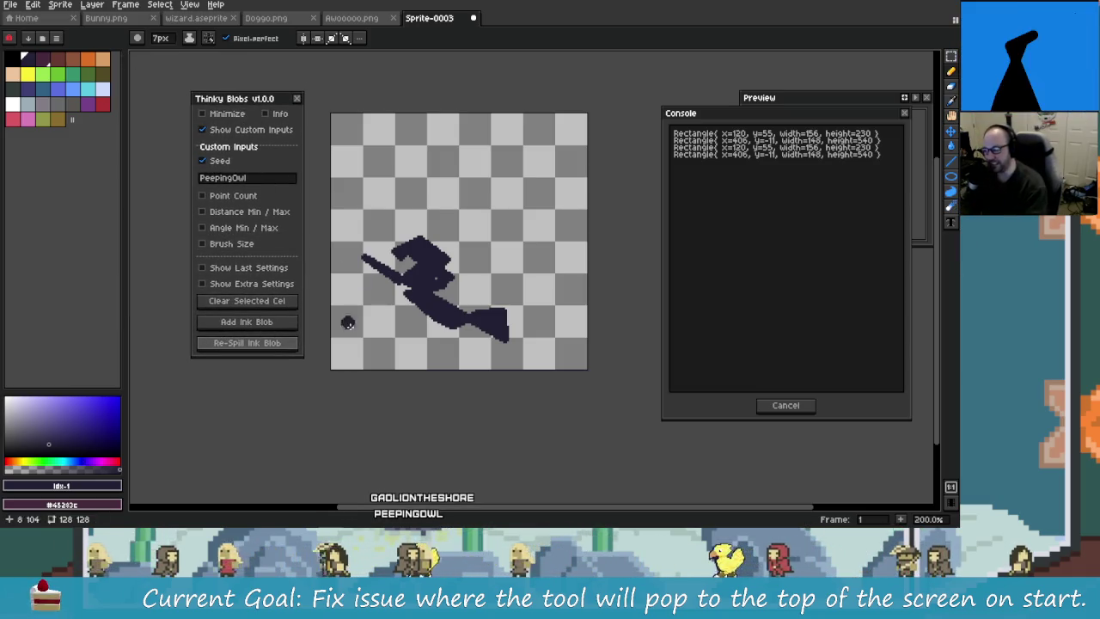
click(386, 181)
click(442, 163)
click(521, 239)
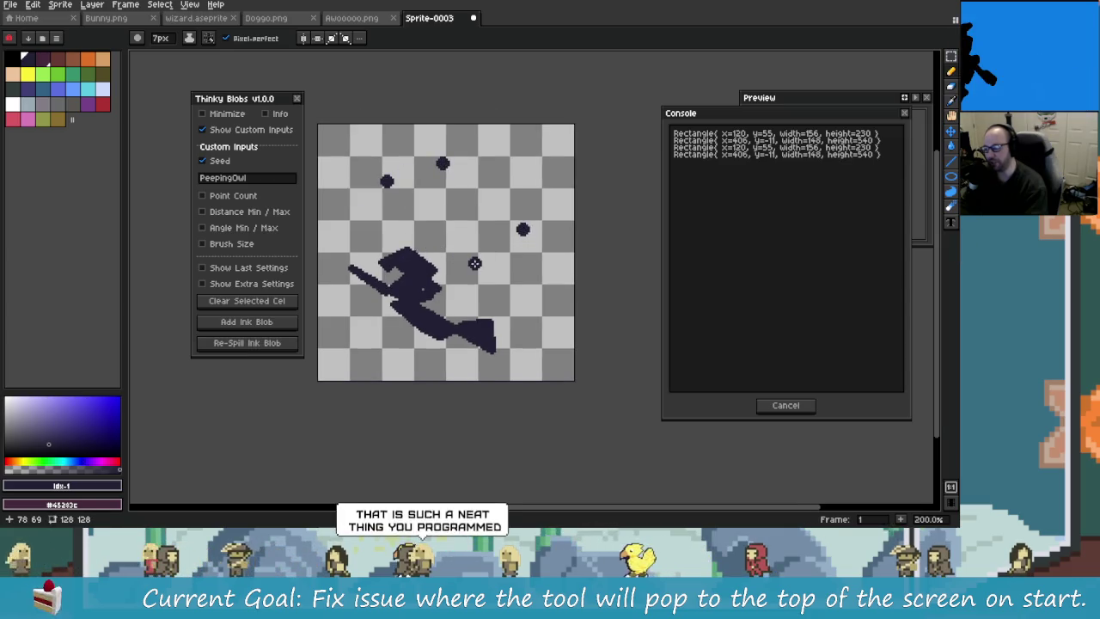
drag(391, 187, 487, 260)
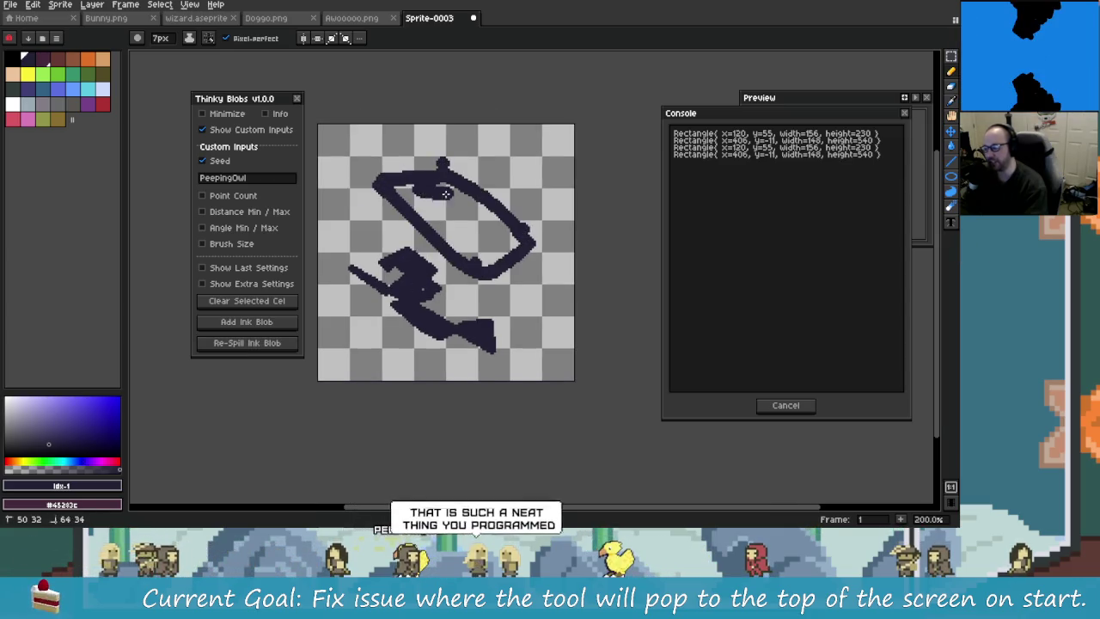
Undo the test marks, stepping through blob history, then zoom and pan over the blob
key(ctrl+z)
key(ctrl+z)
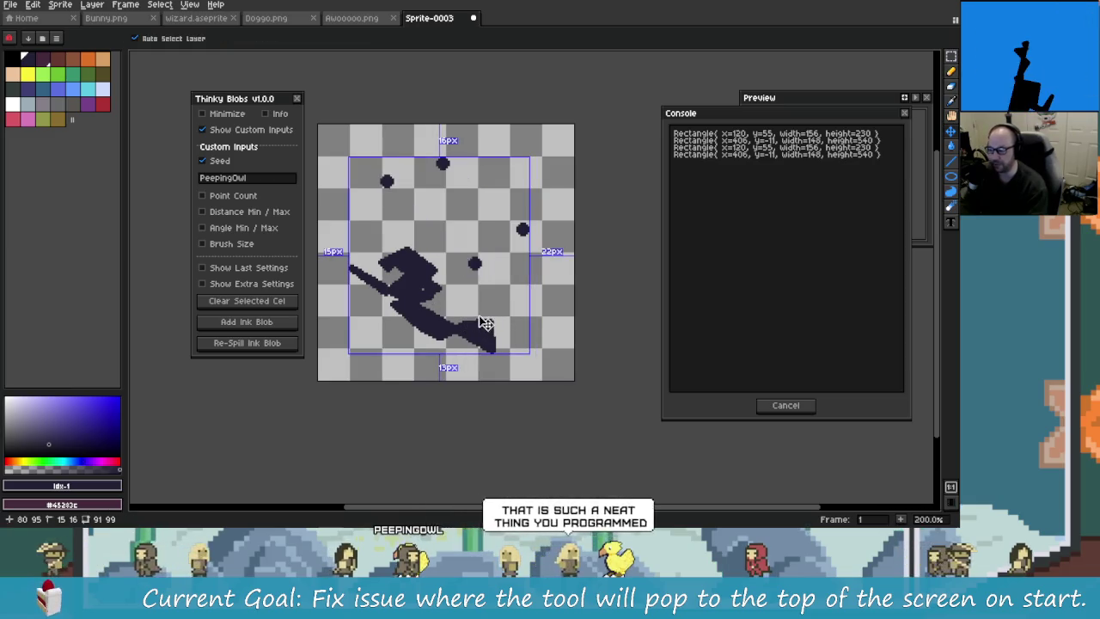
key(ctrl+z)
key(ctrl+z)
key(ctrl+z)
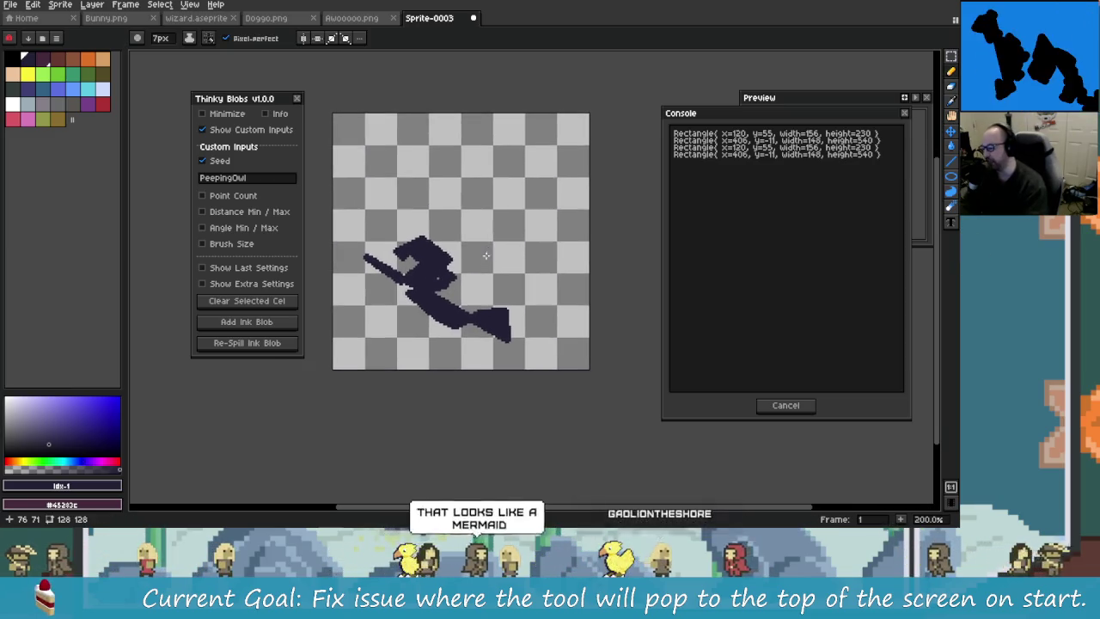
key(ctrl+z)
key(ctrl+z)
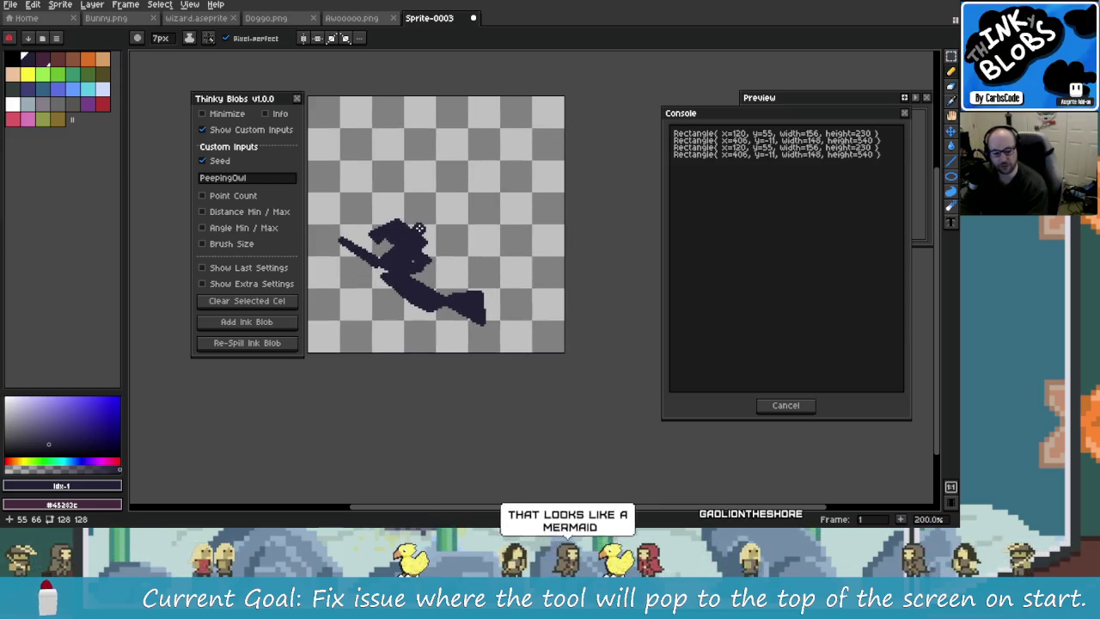
key(ctrl+z)
key(ctrl+z)
key(ctrl+z)
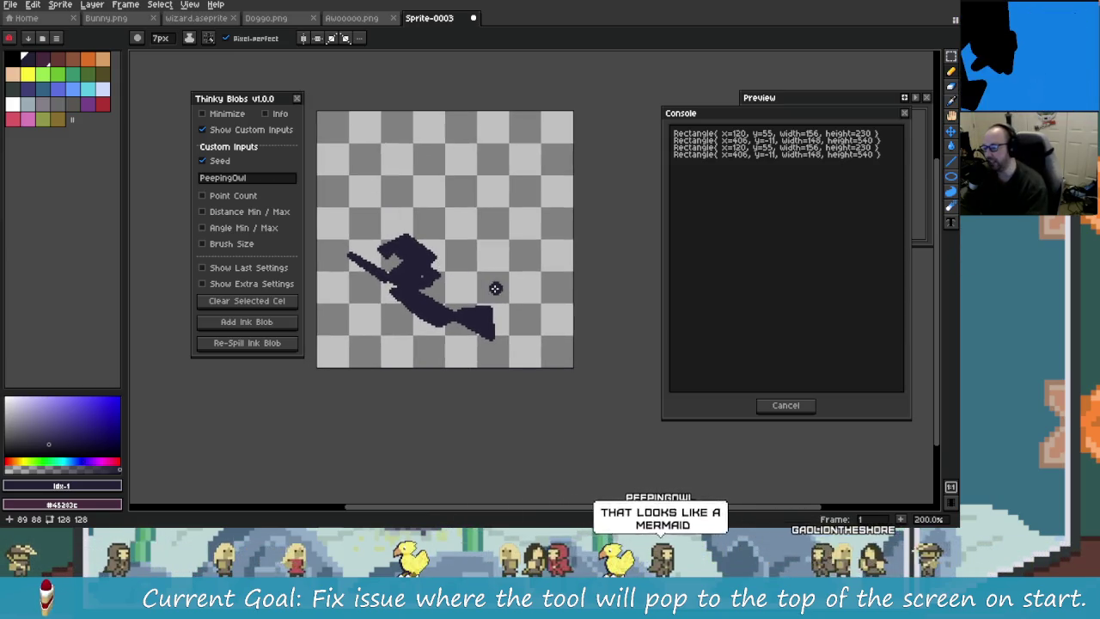
key(ctrl+z)
key(ctrl+z)
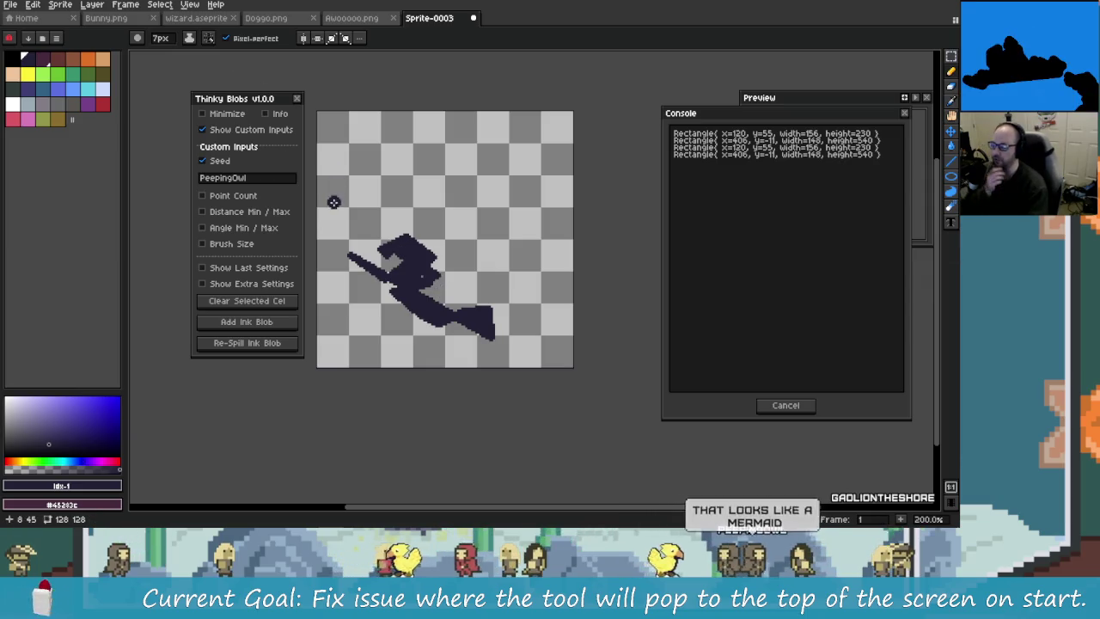
key(ctrl+y)
key(ctrl+y)
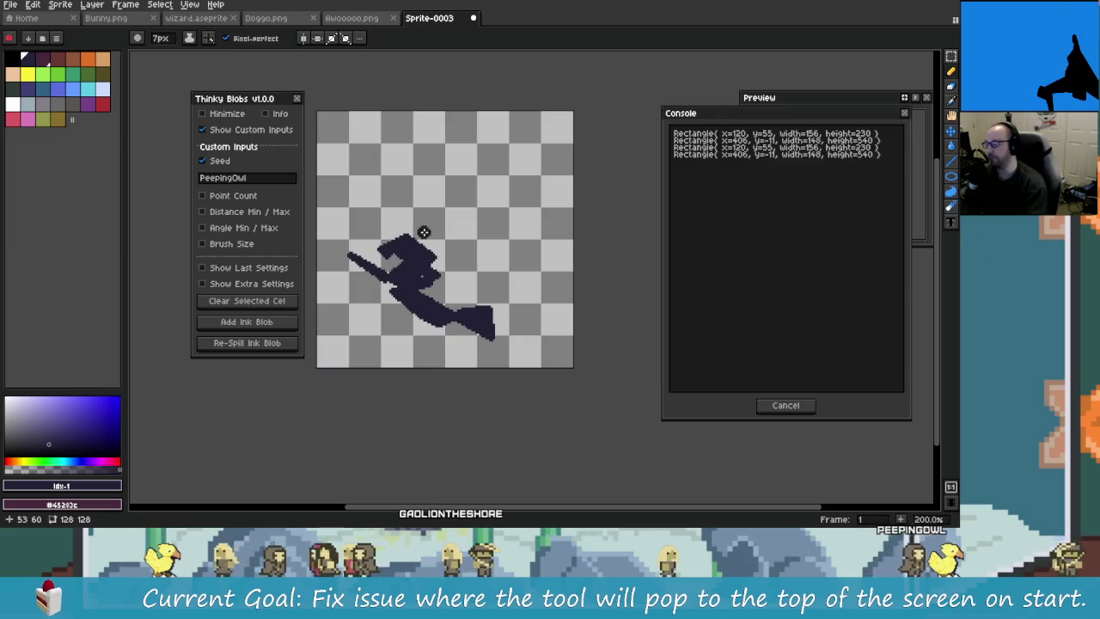
scroll(424, 232, up, 4)
scroll(491, 312, down, 2)
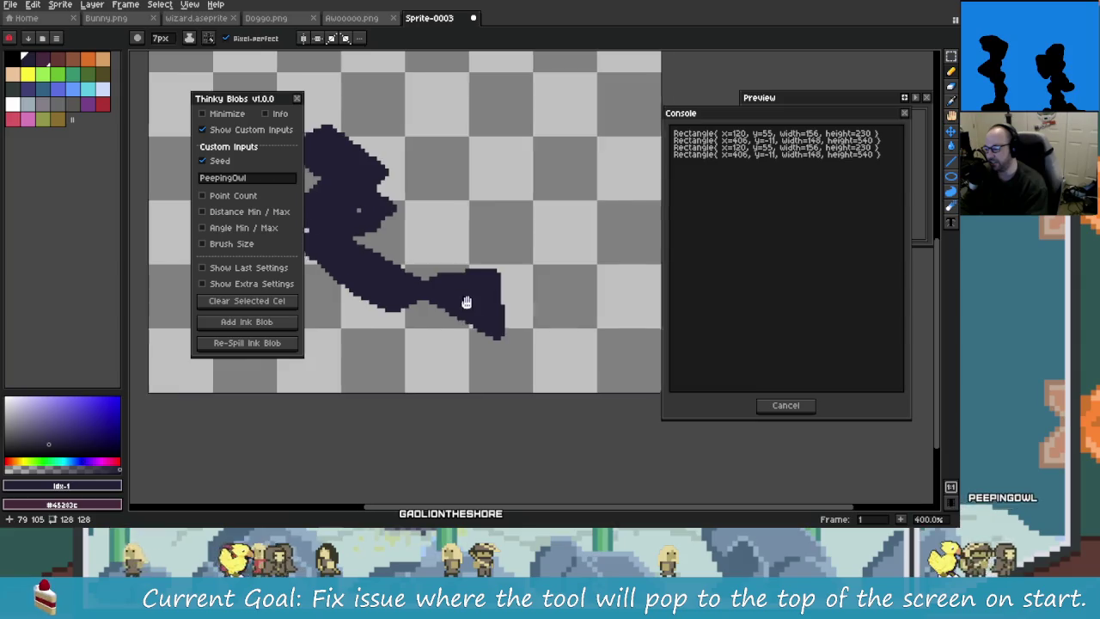
drag(466, 302, 577, 323)
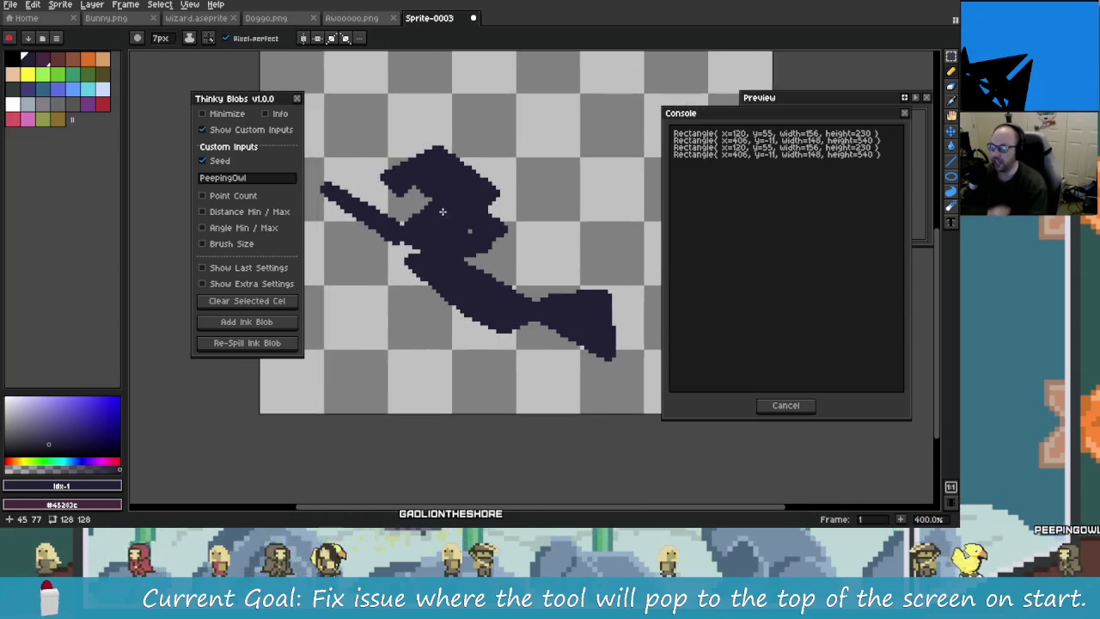
scroll(515, 284, down, 1)
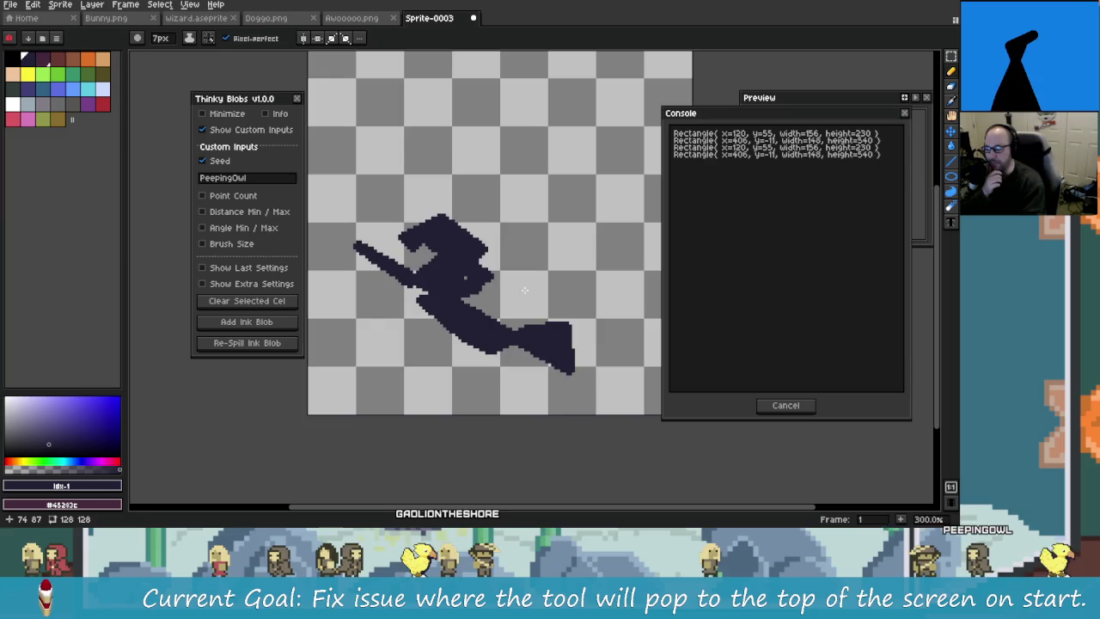
Switch to Bunny.png and zoom and pan around the bunny artwork
key(ctrl+Tab)
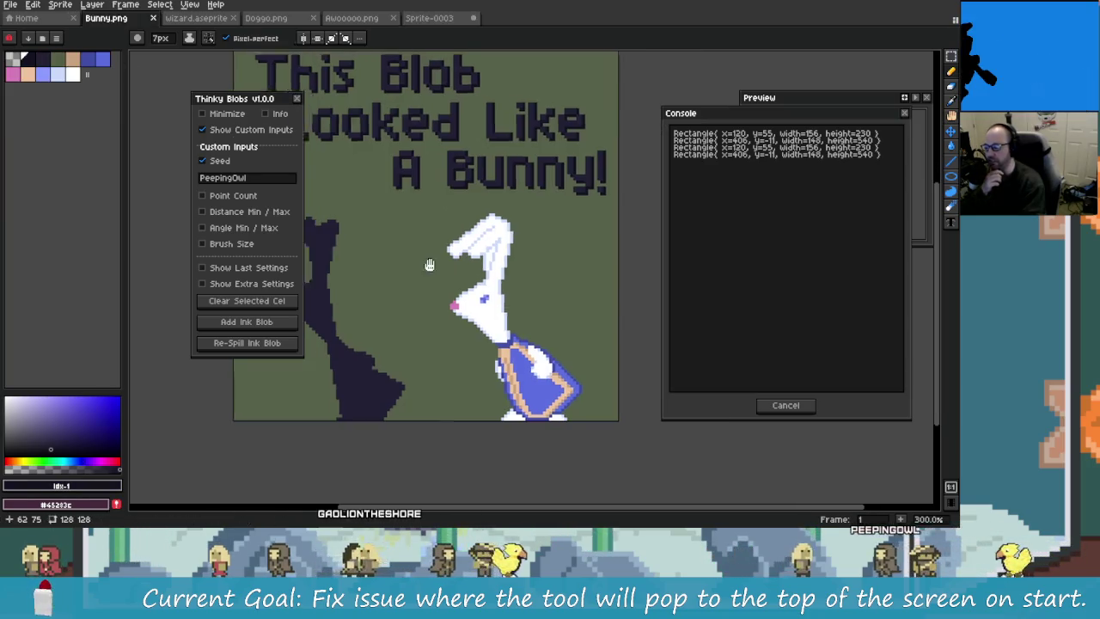
scroll(464, 266, down, 1)
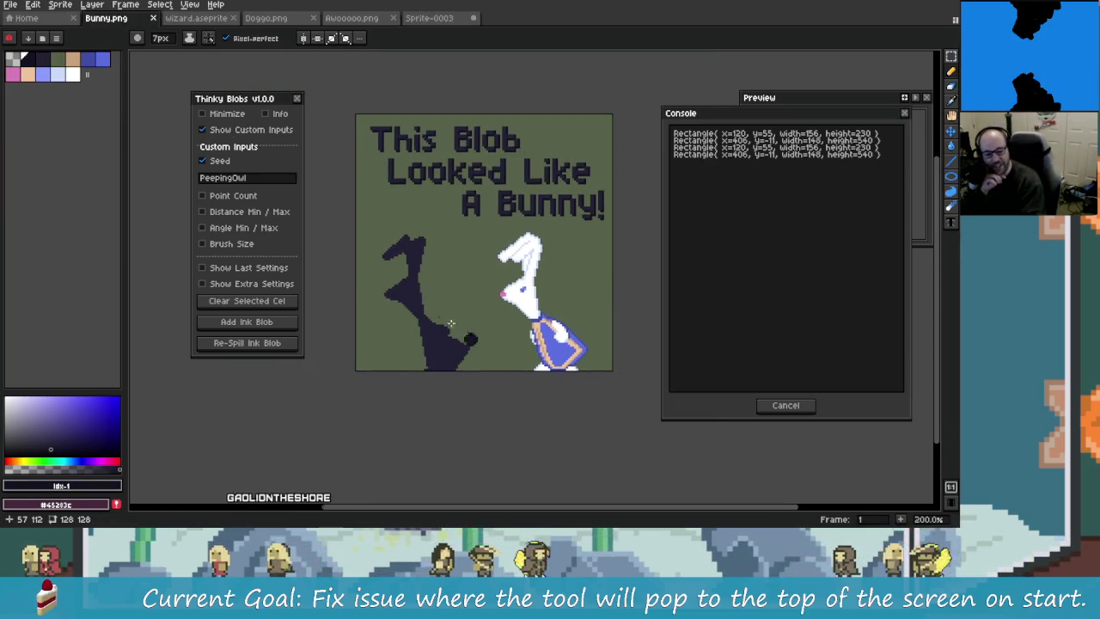
scroll(443, 309, up, 2)
scroll(503, 332, up, 1)
scroll(498, 317, down, 1)
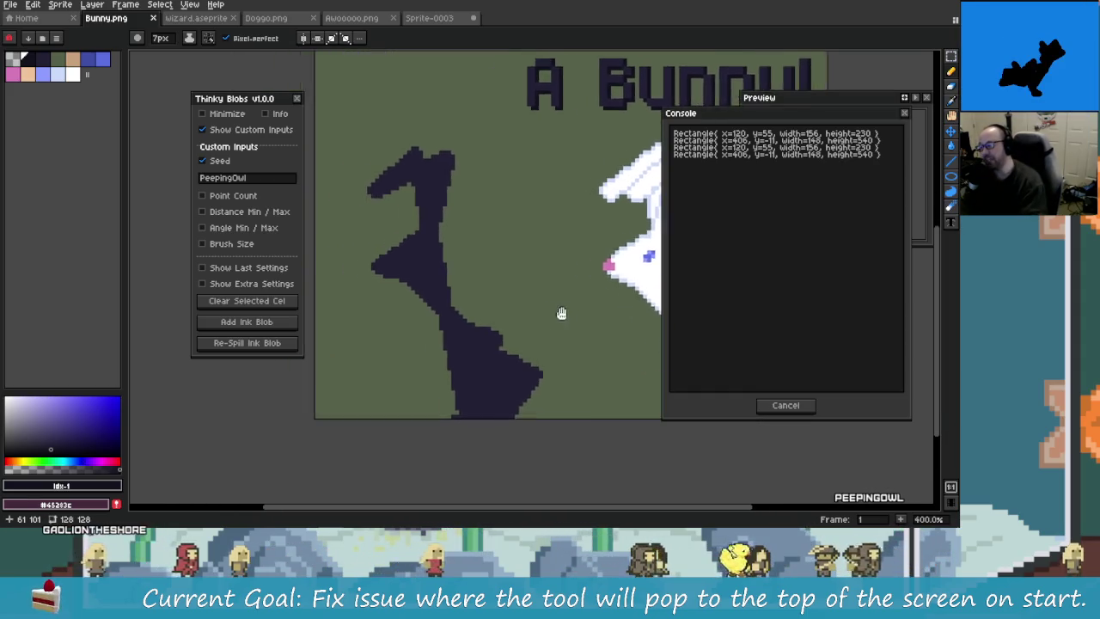
mouse_move(550, 343)
mouse_down()
mouse_move(451, 343)
mouse_move(339, 374)
mouse_up()
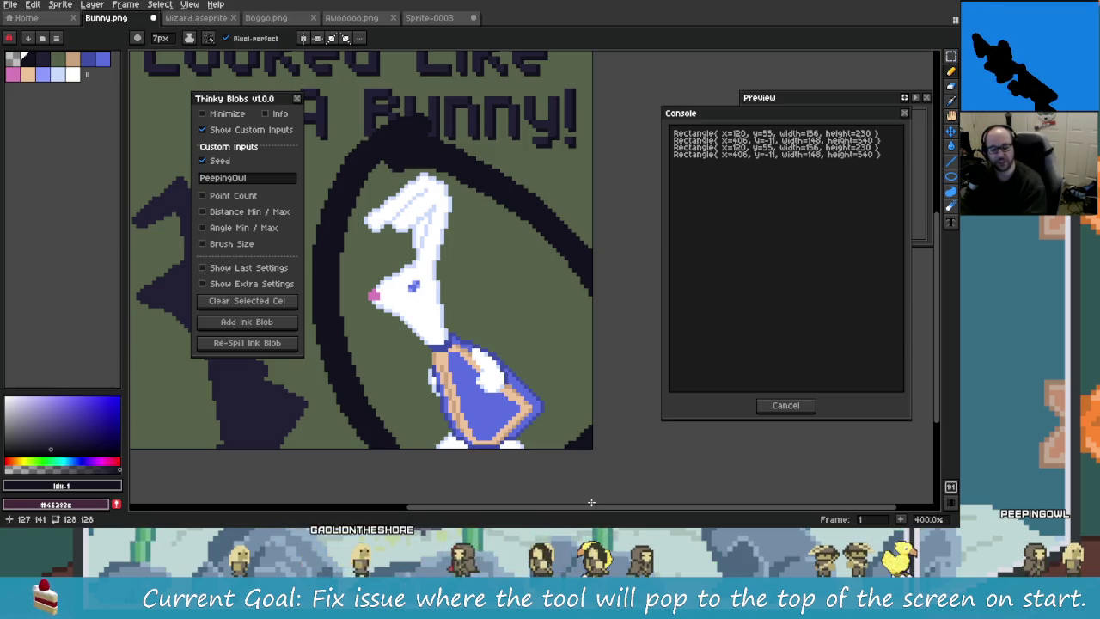
scroll(361, 310, up, 3)
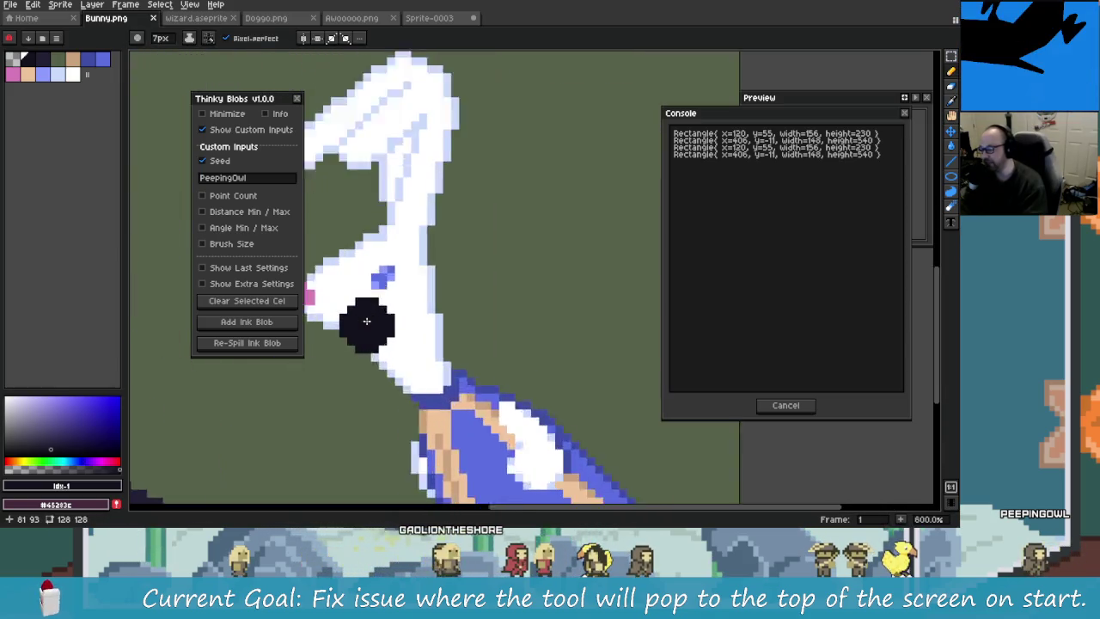
scroll(430, 344, down, 3)
mouse_move(464, 396)
mouse_down()
mouse_move(496, 322)
mouse_move(378, 327)
mouse_move(518, 337)
mouse_up()
scroll(443, 326, down, 1)
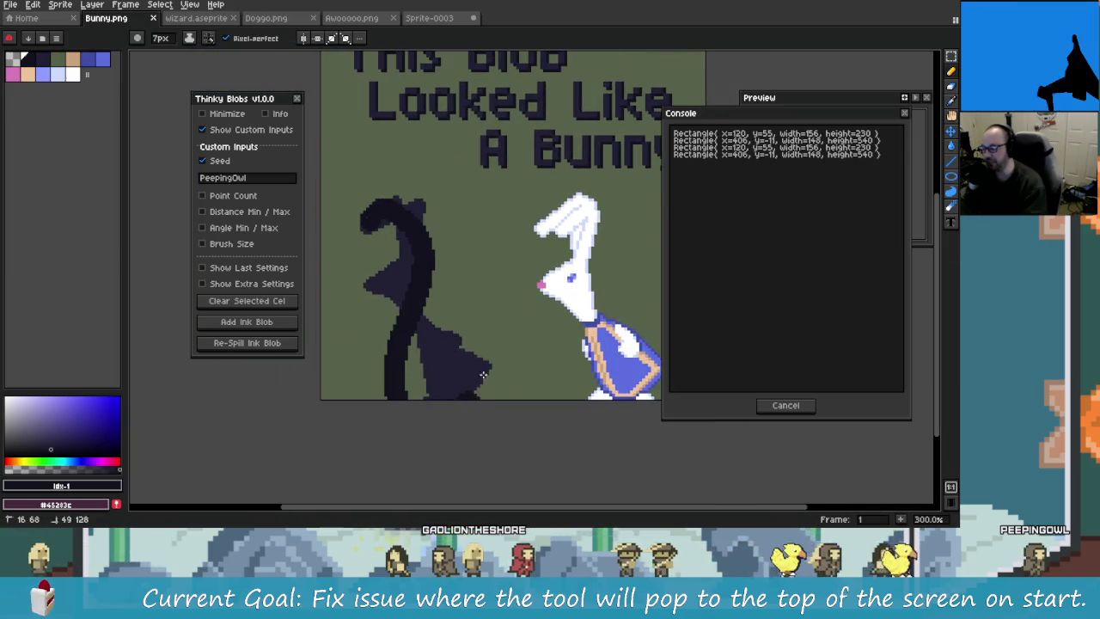
drag(441, 324, 408, 326)
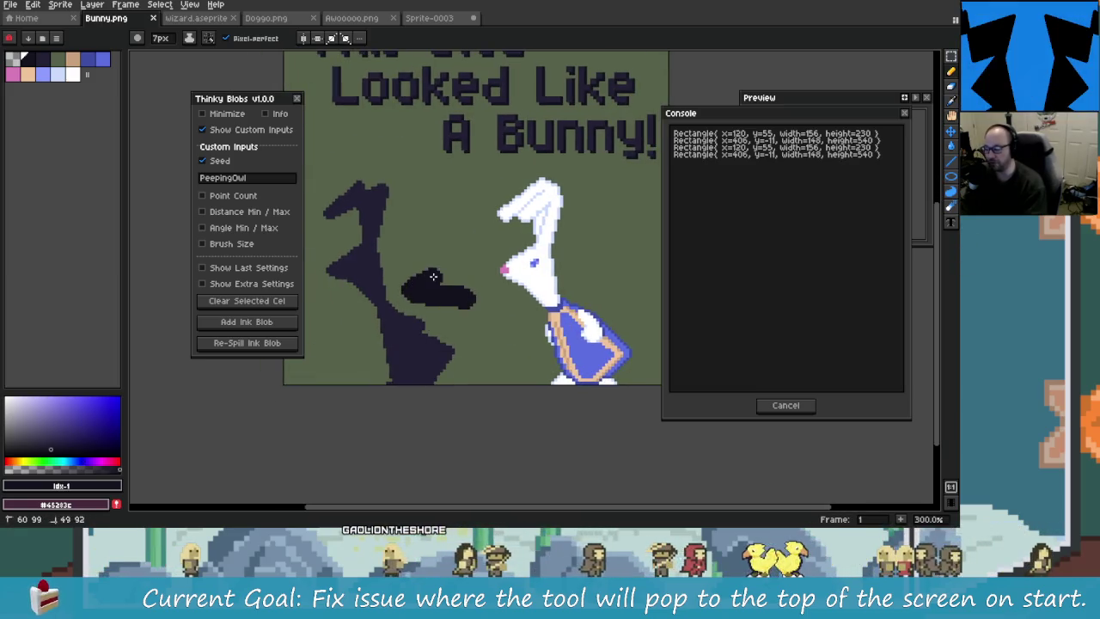
Undo the stray stroke on Bunny.png and move on to the wizard.aseprite artwork
key(ctrl+z)
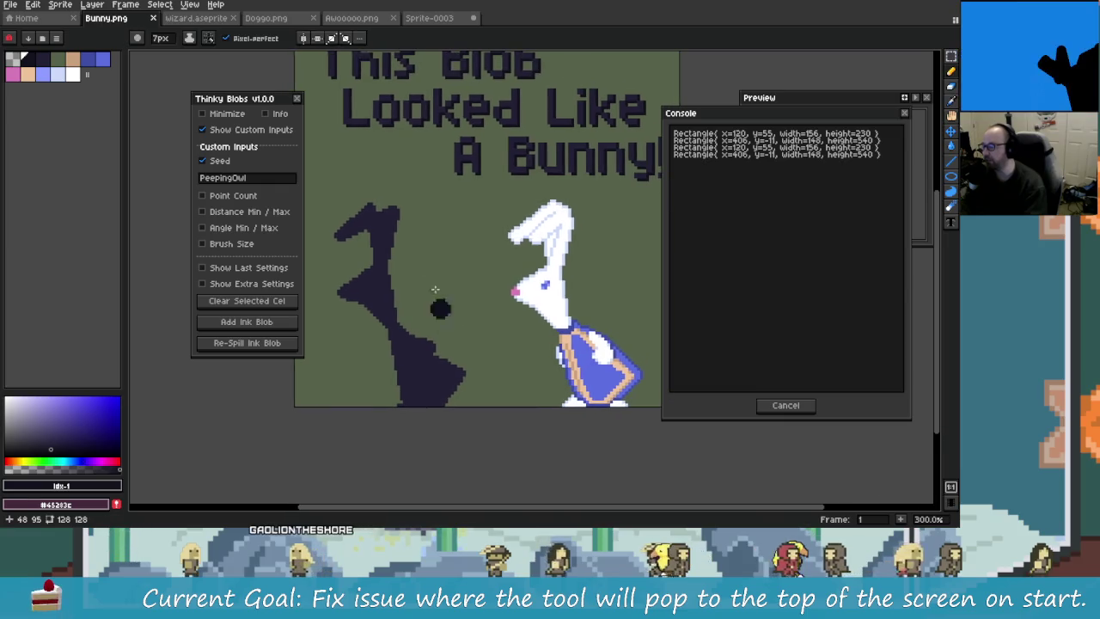
key(ctrl+Tab)
drag(436, 366, 506, 356)
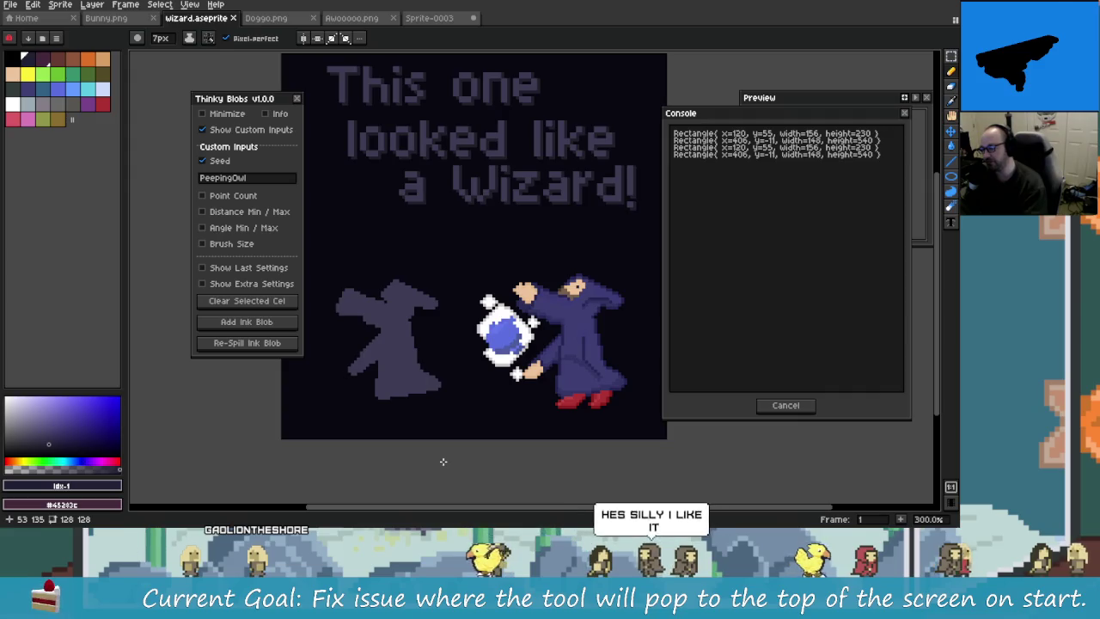
Switch to Doggo.png and zoom and pan around the doggo artwork
key(ctrl+Tab)
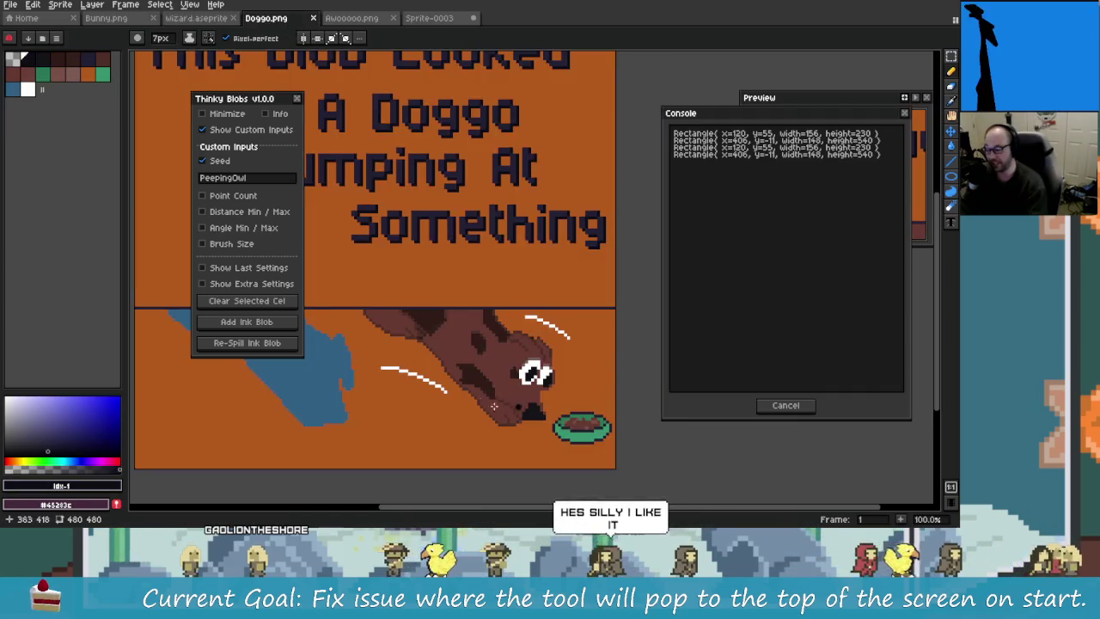
drag(495, 406, 515, 368)
scroll(554, 404, down, 1)
scroll(423, 344, up, 1)
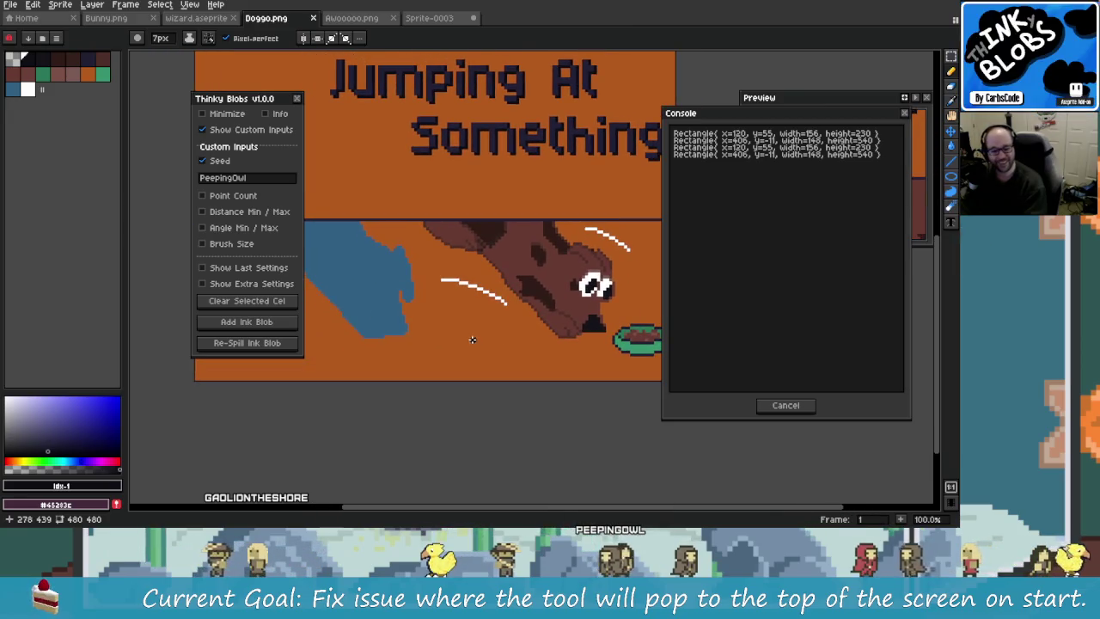
scroll(352, 347, up, 1)
scroll(470, 334, up, 2)
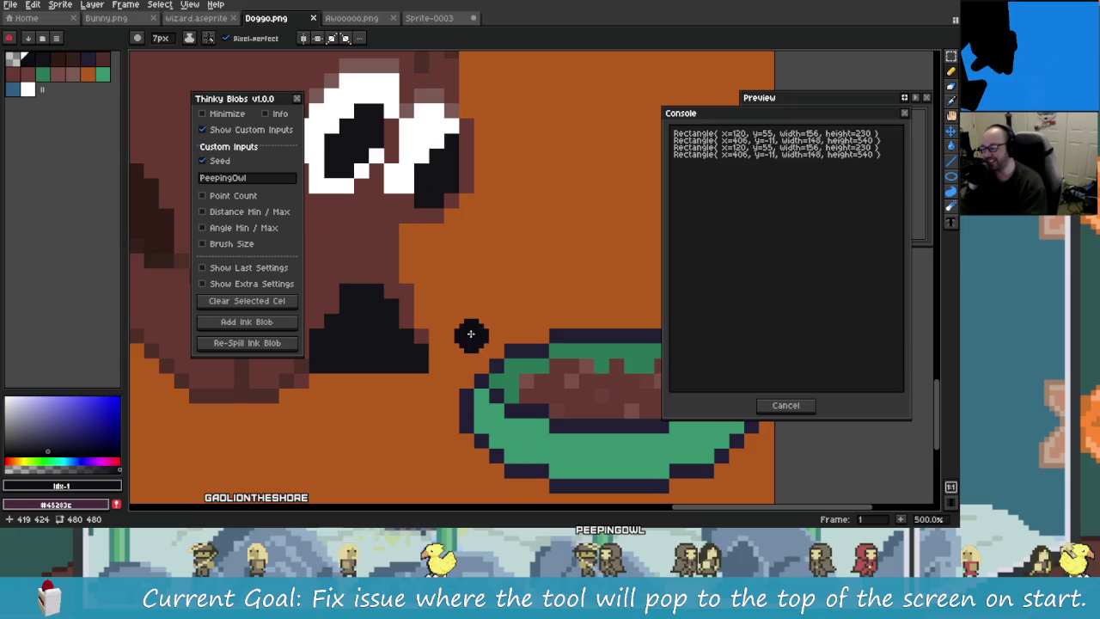
scroll(447, 318, down, 3)
scroll(420, 328, up, 2)
scroll(421, 328, up, 1)
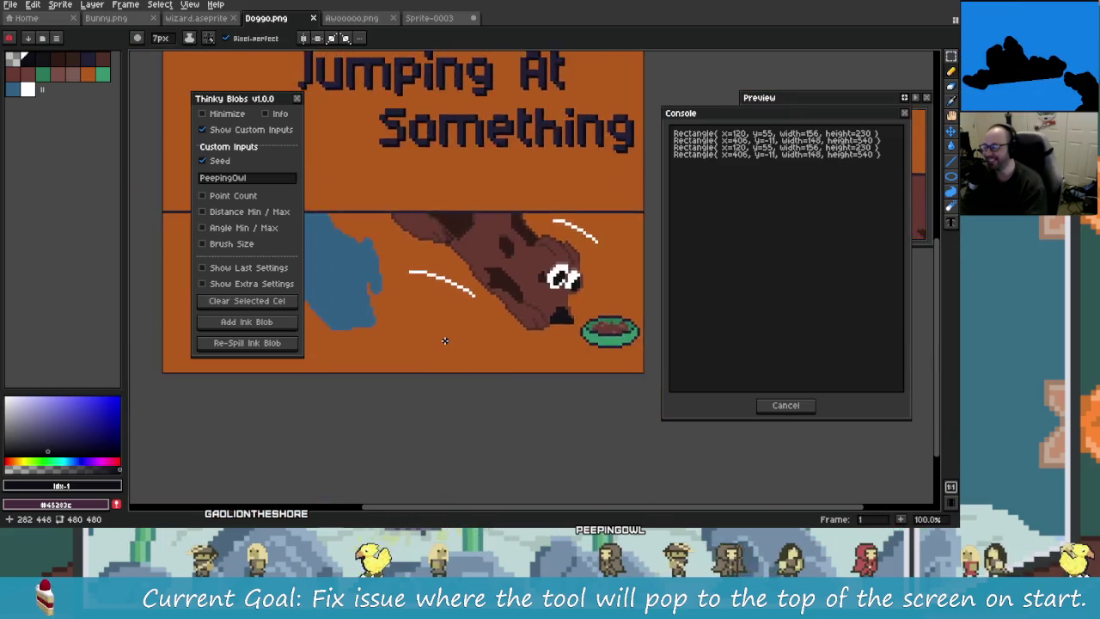
scroll(417, 309, down, 4)
scroll(408, 264, up, 1)
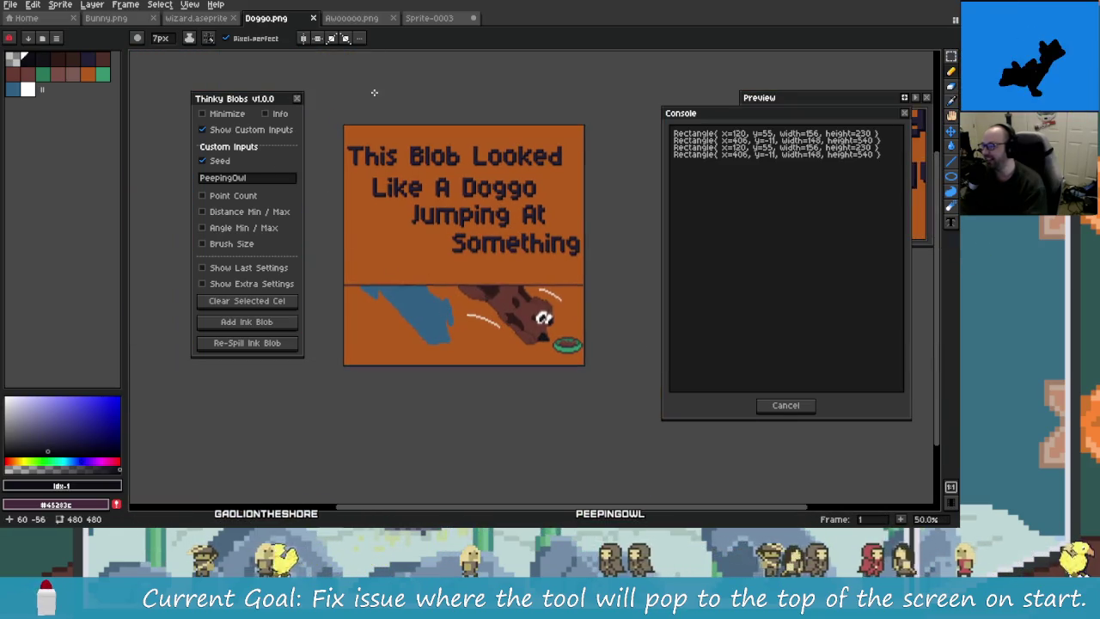
Open the Awooooo.png wolf drawing, sketch a curve and a hat doodle, and undo both
click(351, 18)
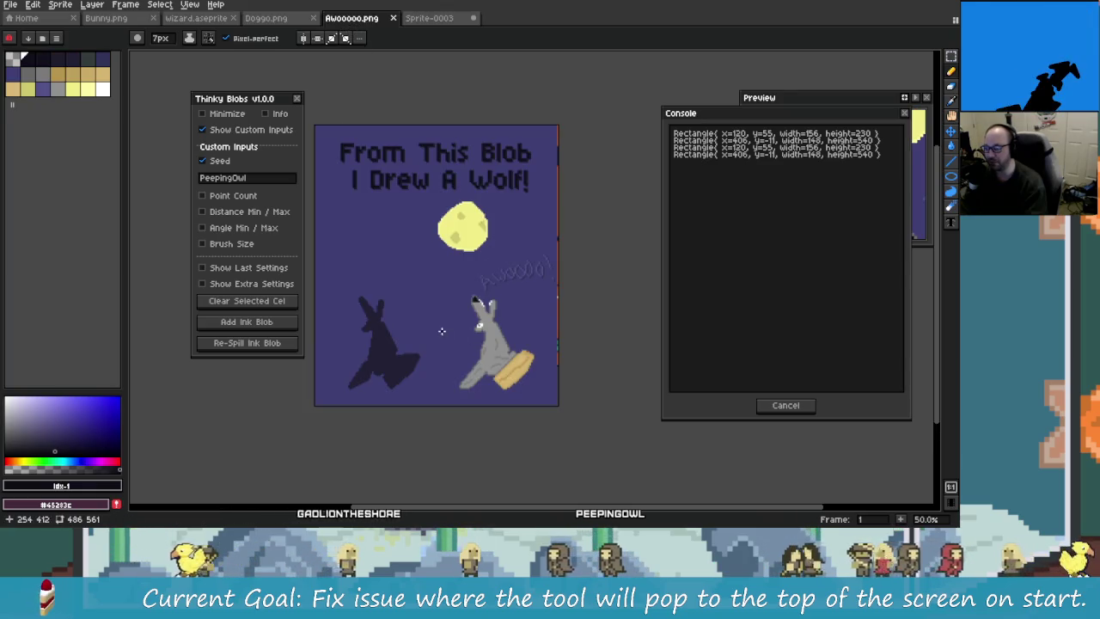
scroll(442, 327, up, 2)
scroll(471, 296, down, 1)
mouse_move(433, 260)
mouse_down()
mouse_move(491, 295)
mouse_move(503, 344)
mouse_up()
key(ctrl+z)
mouse_move(422, 253)
mouse_down()
mouse_move(414, 153)
mouse_move(434, 247)
mouse_up()
key(v)
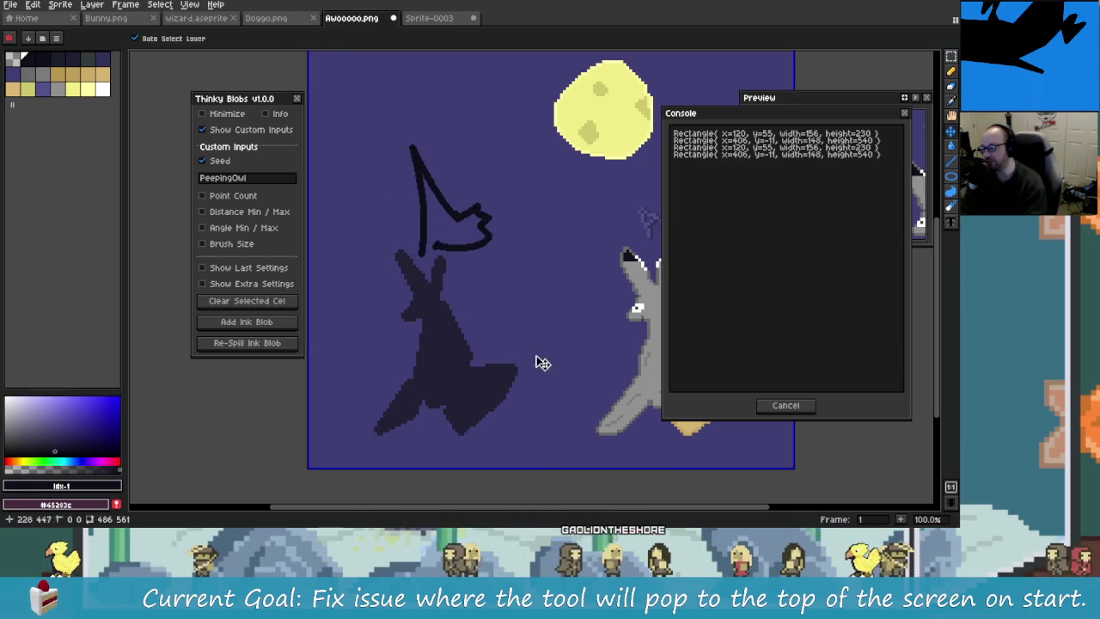
key(ctrl+z)
Pan the wolf drawing, scribble and undo a stroke near its head, and zoom out to 50%
mouse_move(523, 373)
mouse_down()
mouse_move(385, 281)
mouse_move(394, 306)
mouse_up()
key(b)
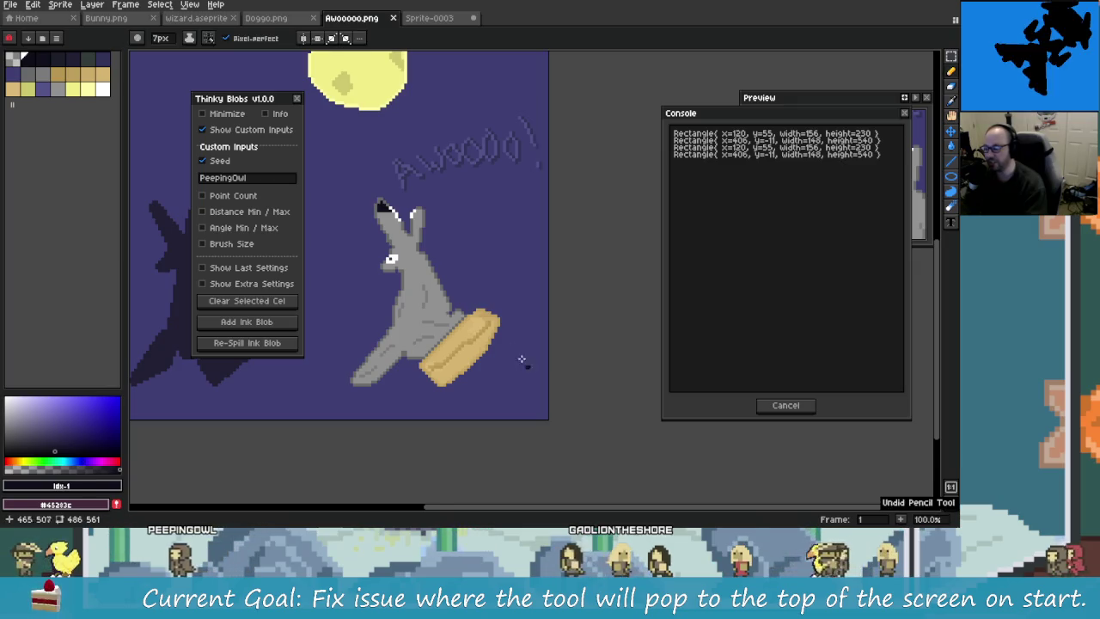
drag(482, 310, 513, 338)
drag(456, 282, 502, 333)
drag(514, 208, 479, 232)
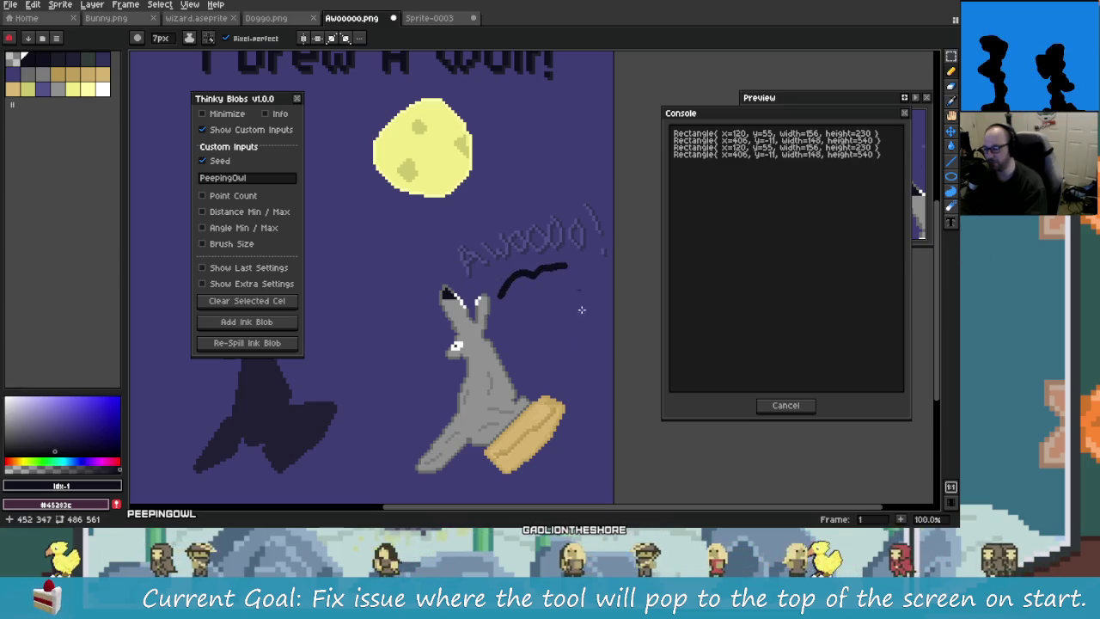
key(ctrl+z)
key(ctrl+z)
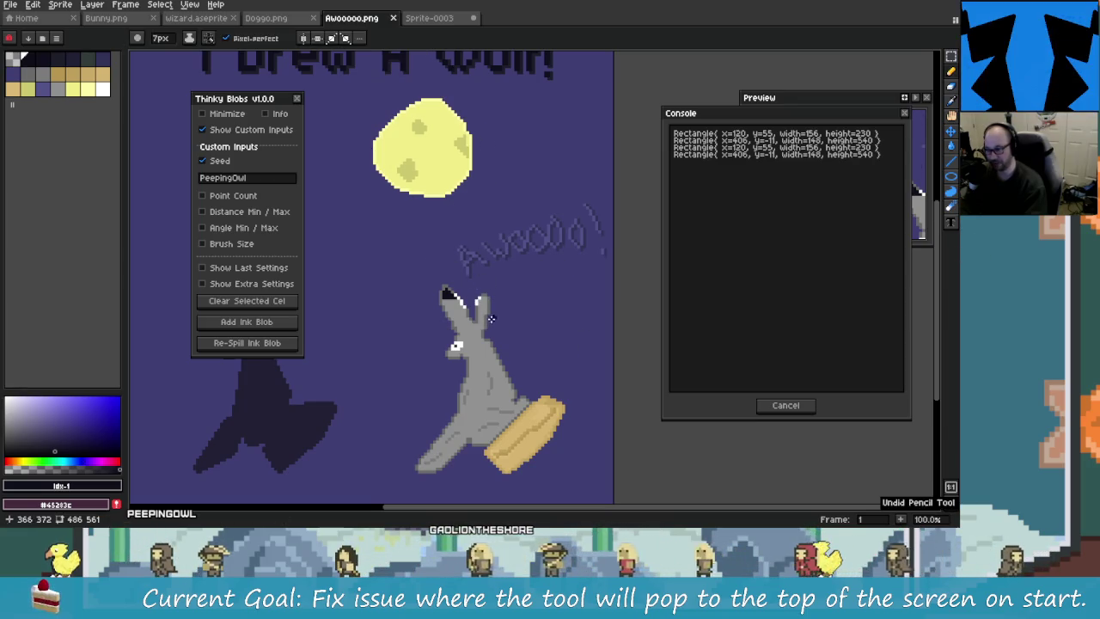
scroll(509, 333, down, 1)
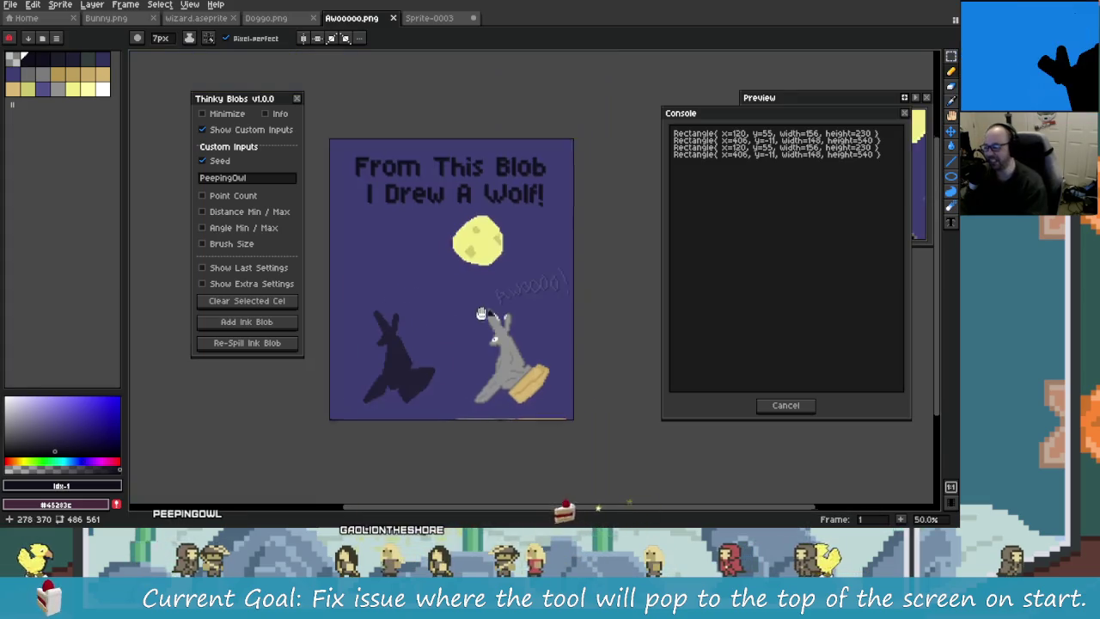
scroll(459, 312, up, 1)
scroll(442, 301, down, 1)
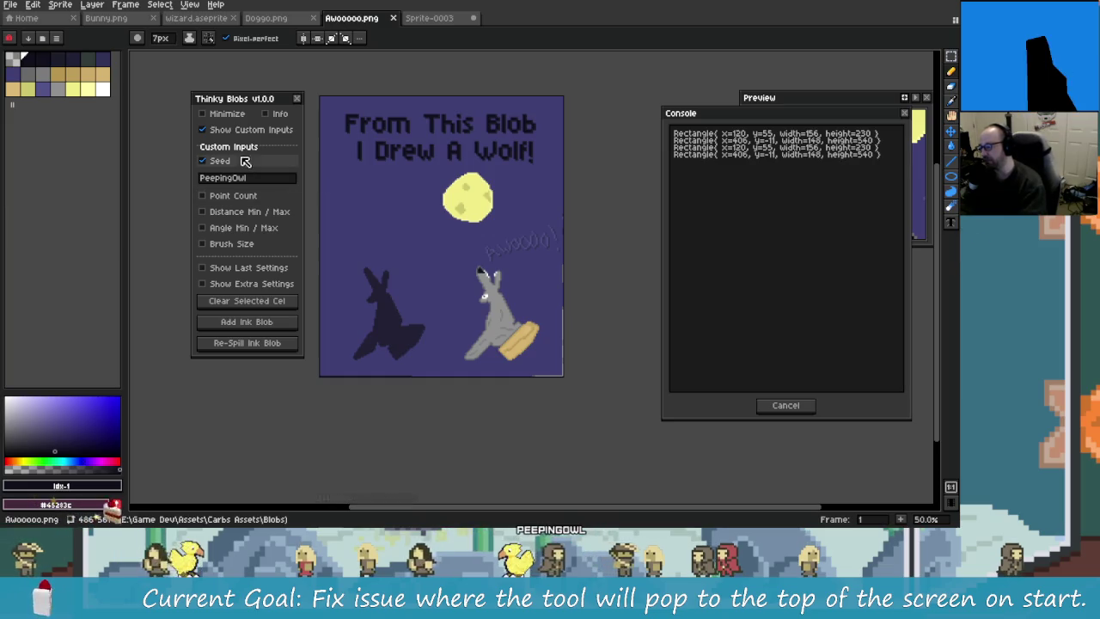
key(alt+Tab)
key(Tab)
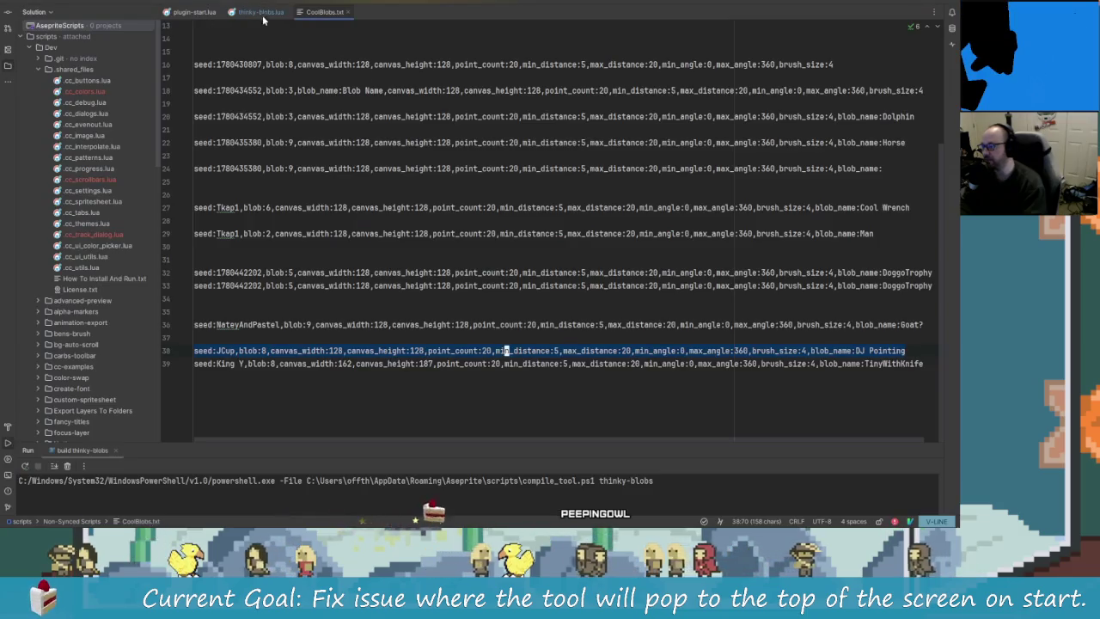
click(263, 14)
scroll(435, 332, down, 1)
click(335, 222)
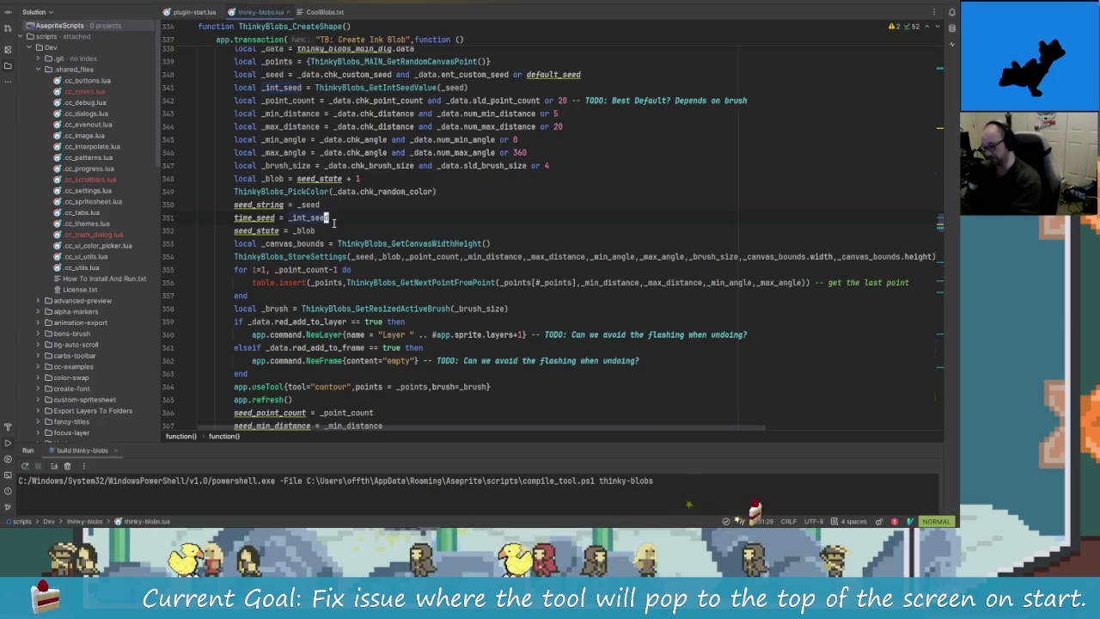
key(j)
key(j)
key(j)
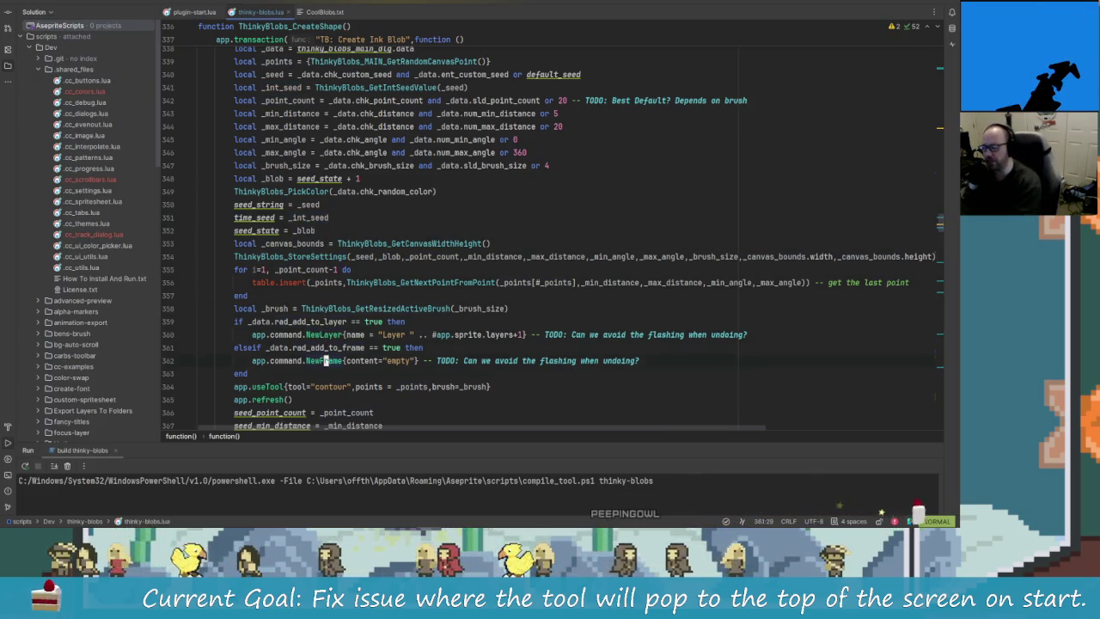
key(alt+Tab)
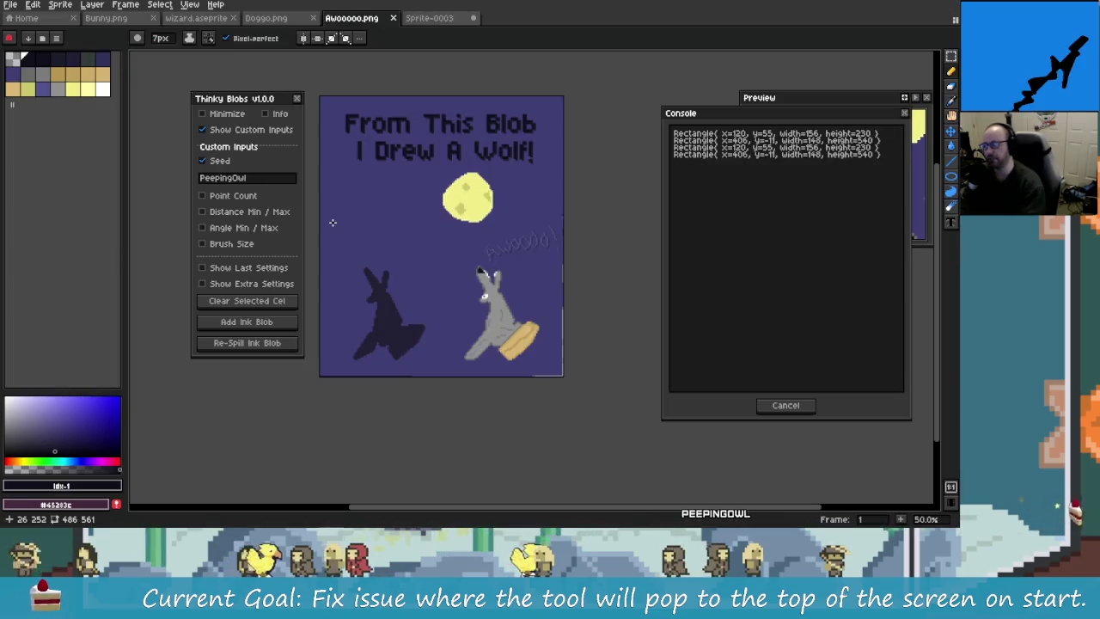
Turn off the custom seed, switch to Sprite-0003, and move the dialog off the timeline
click(216, 161)
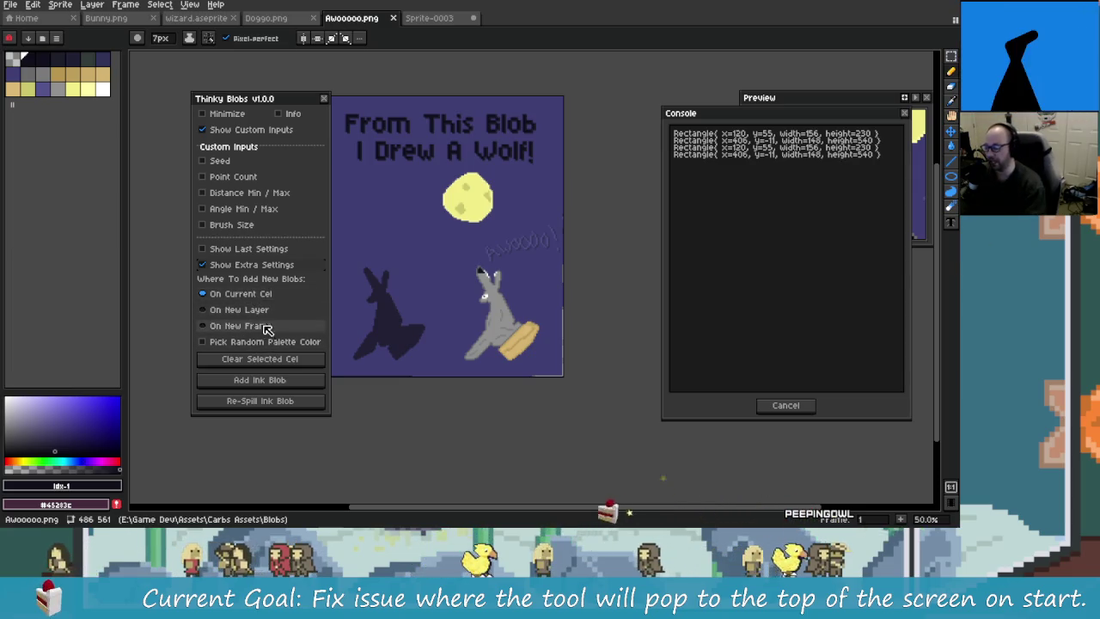
key(ctrl+Tab)
scroll(452, 259, down, 1)
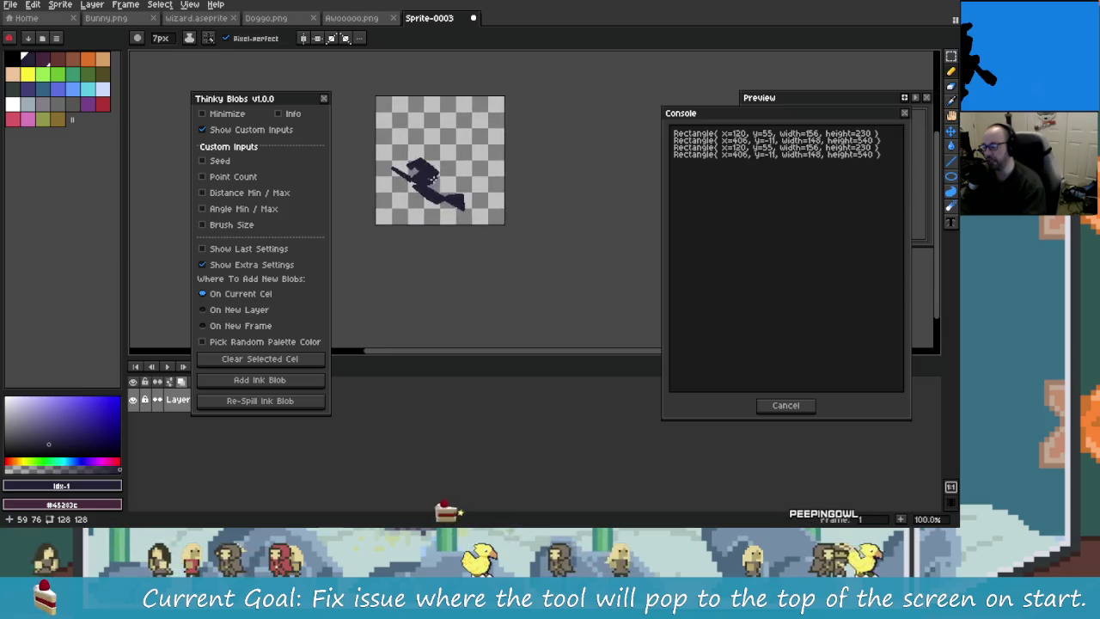
drag(297, 102, 221, 65)
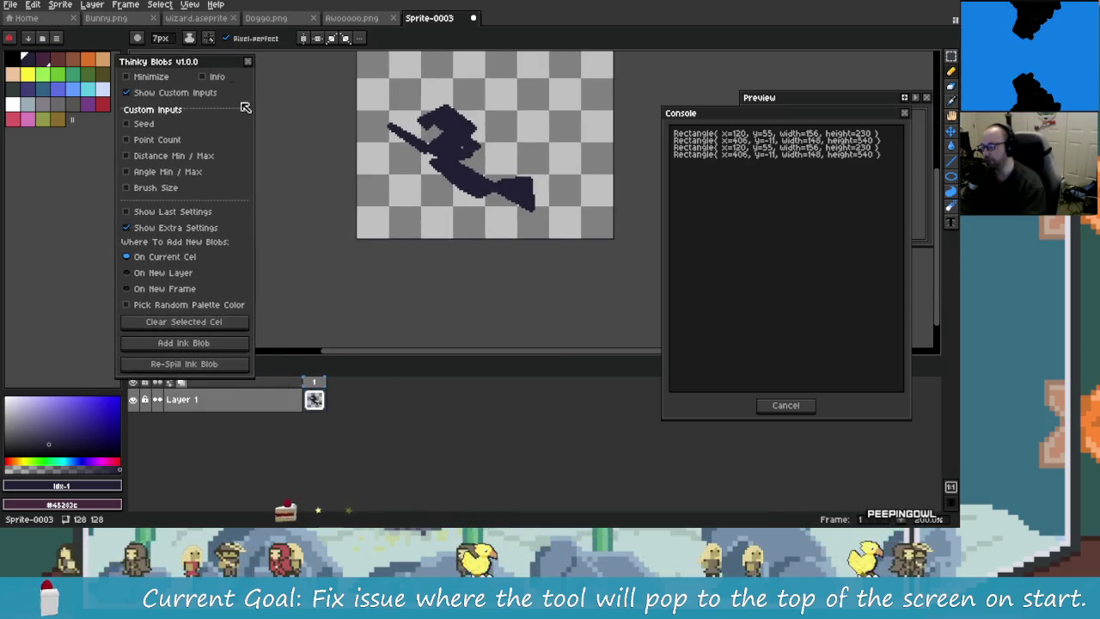
Set blobs to go On New Frame, add an ink blob, then remove the extra frames, keeping frame 1
click(188, 291)
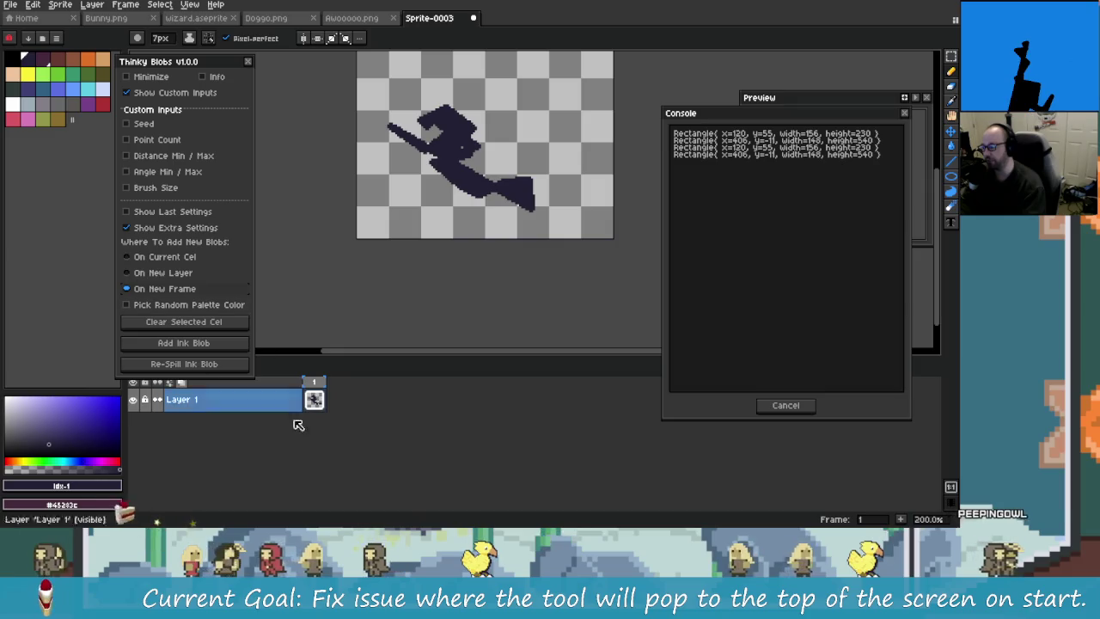
click(215, 345)
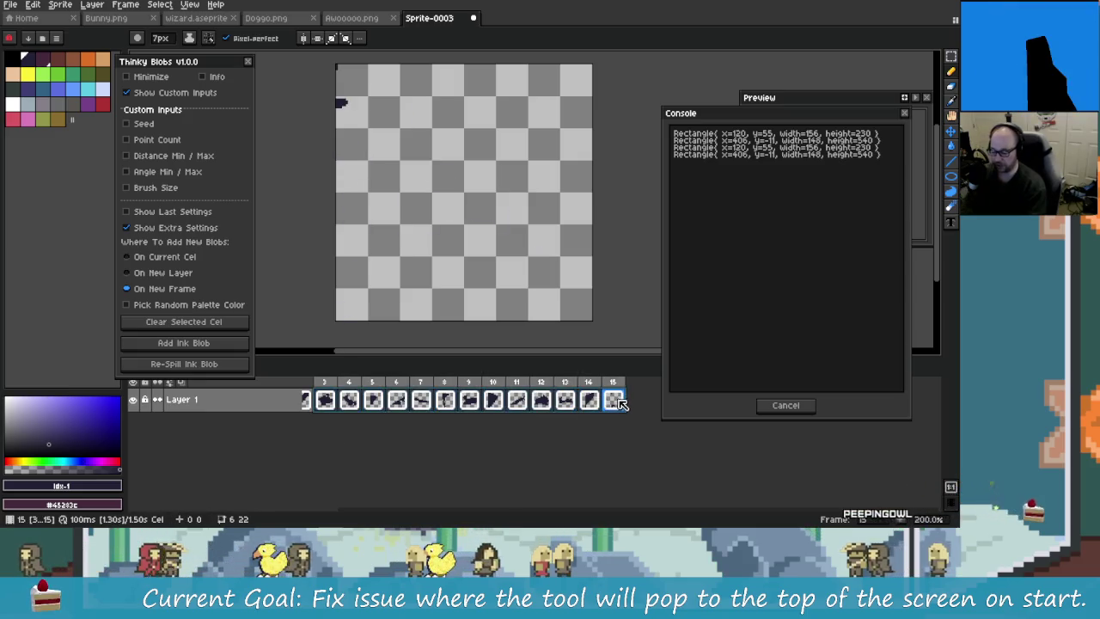
key(Delete)
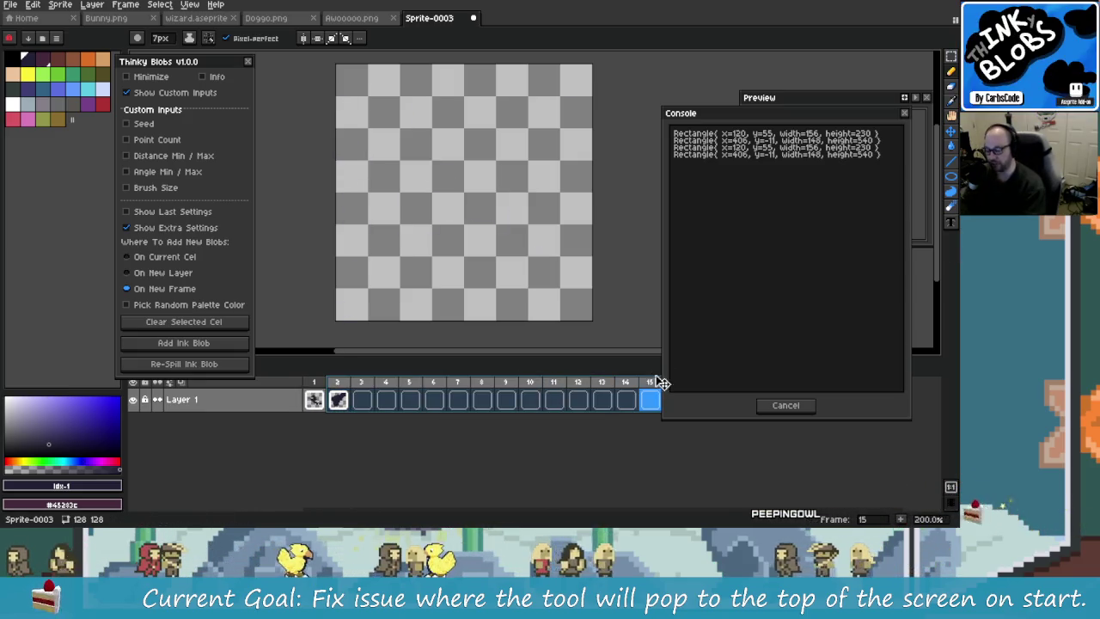
key(ctrl+z)
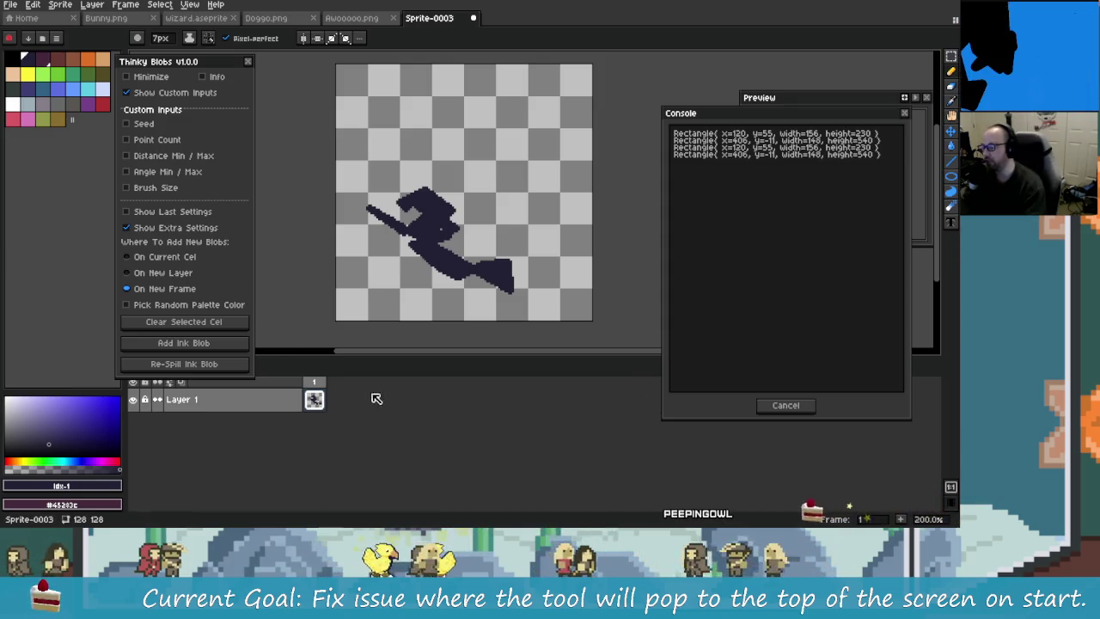
Try adding blobs On New Layer and On Current Cel, undoing each attempt
click(136, 272)
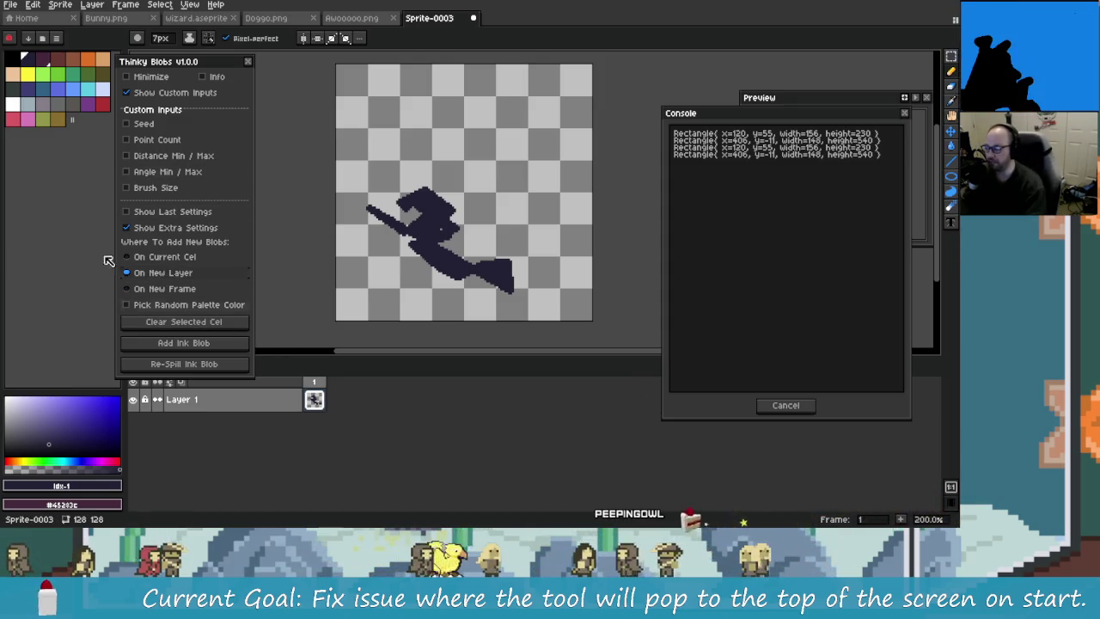
click(216, 344)
click(216, 344)
click(216, 344)
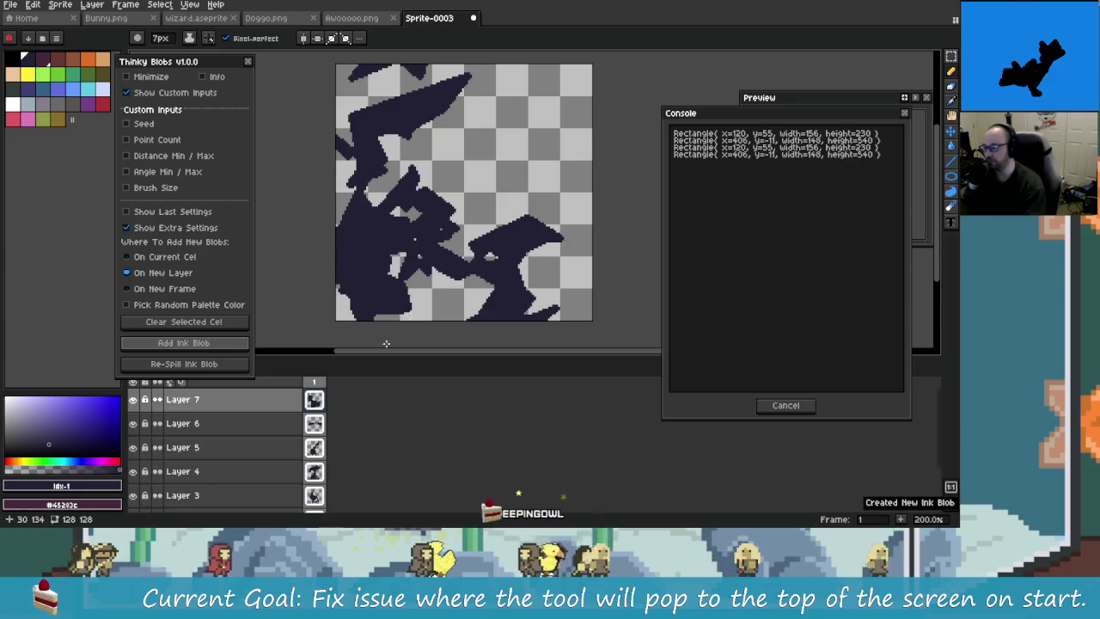
key(ctrl+z)
key(ctrl+z)
key(ctrl+z)
key(ctrl+z)
key(ctrl+z)
key(ctrl+z)
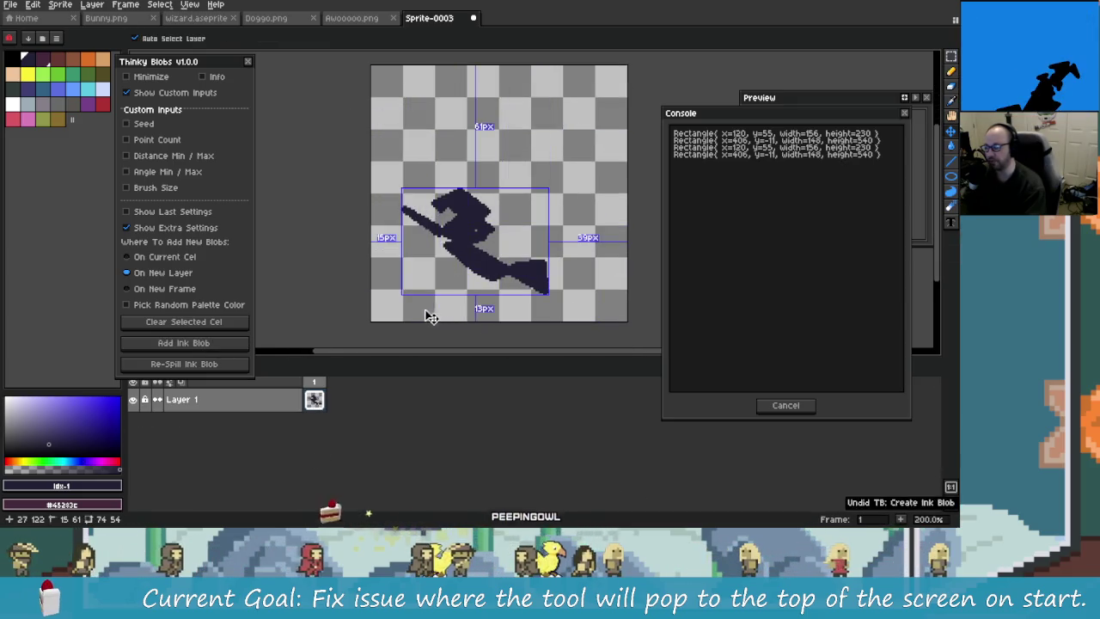
click(216, 351)
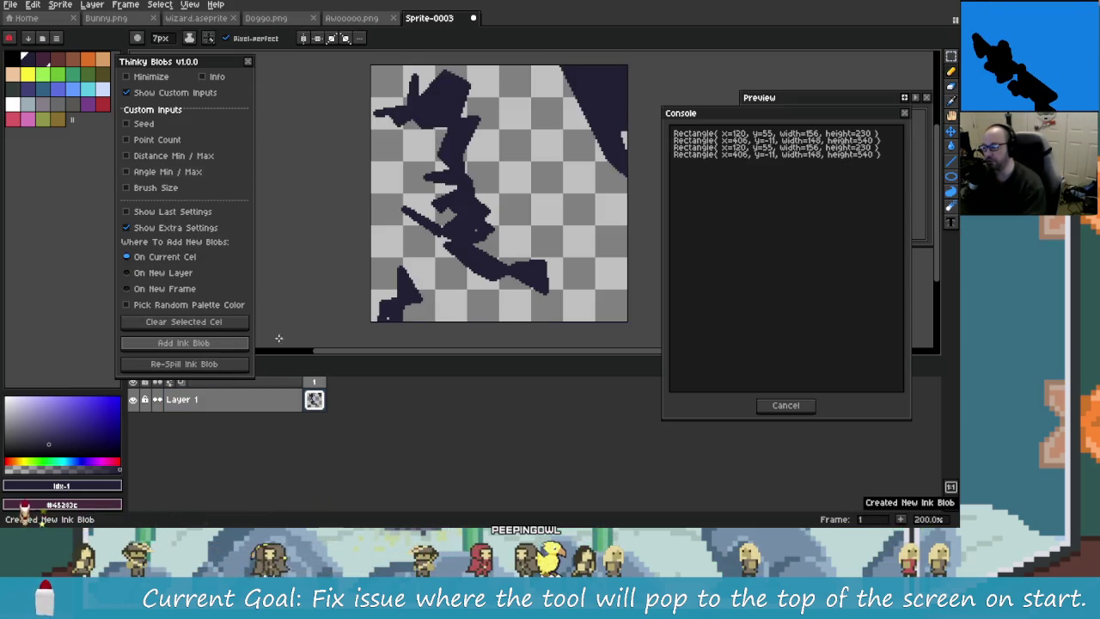
key(ctrl+z)
key(ctrl+z)
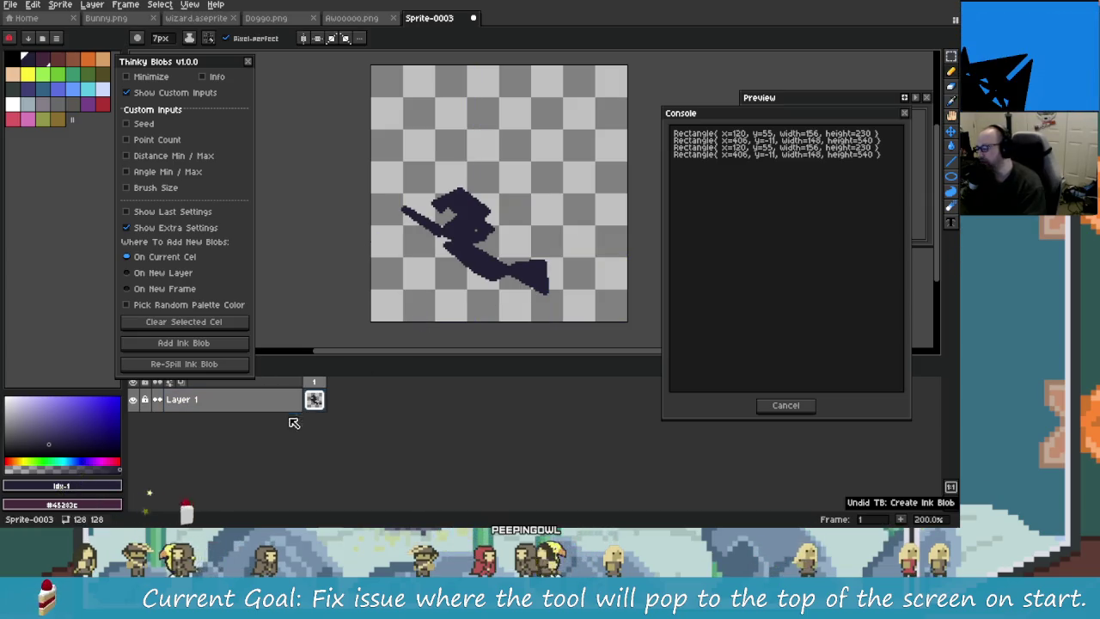
Enable Pick Random Palette Color, add three coloured ink blobs, and undo the last two
click(215, 305)
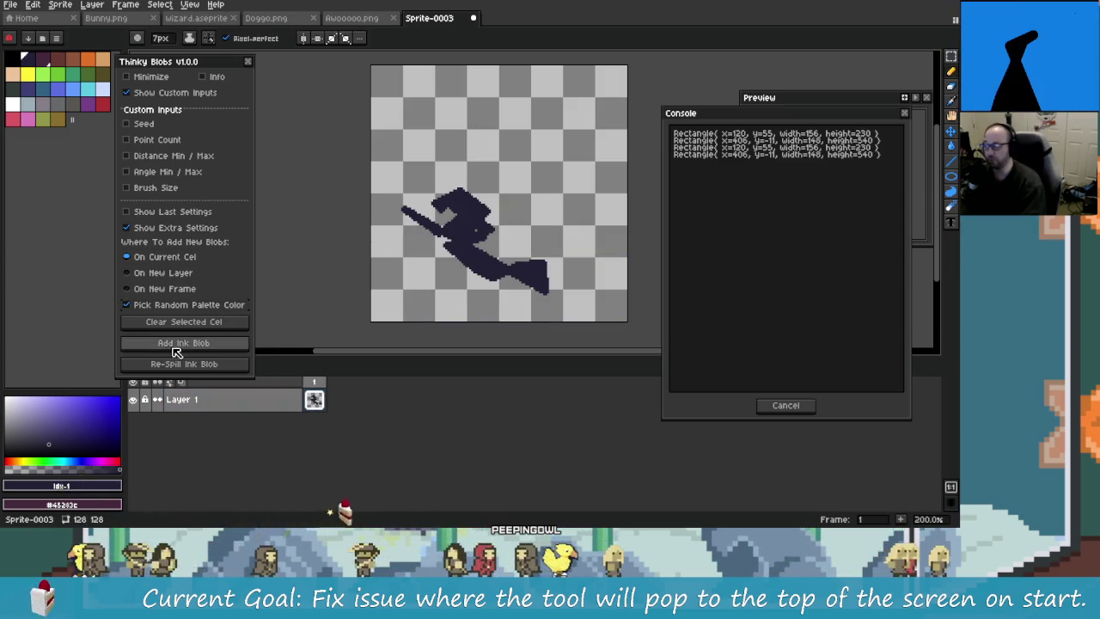
click(202, 342)
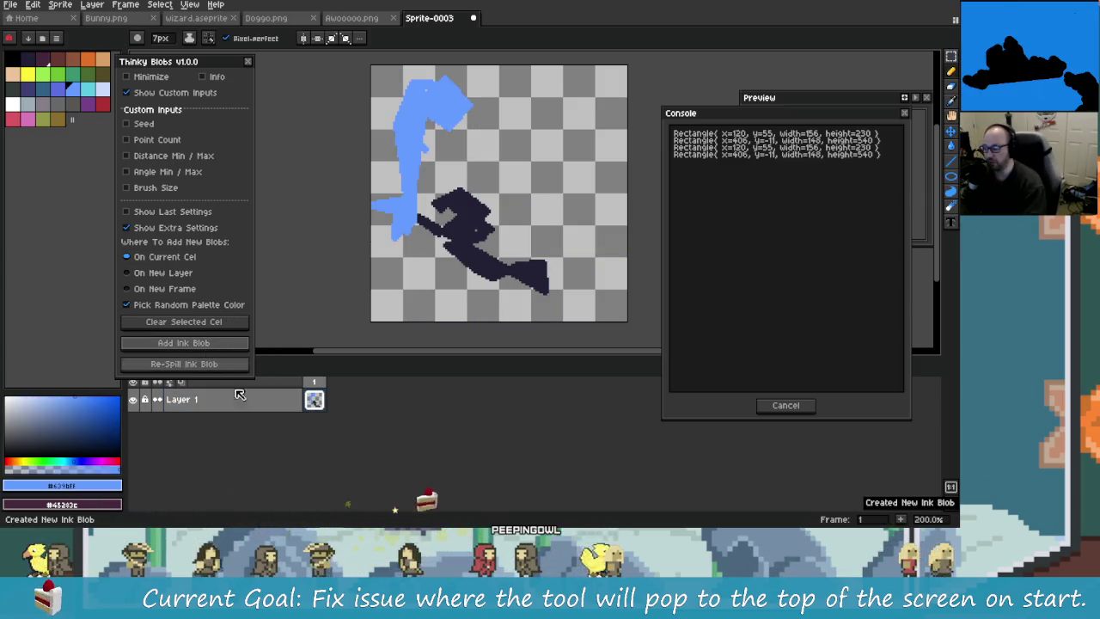
click(209, 344)
click(209, 344)
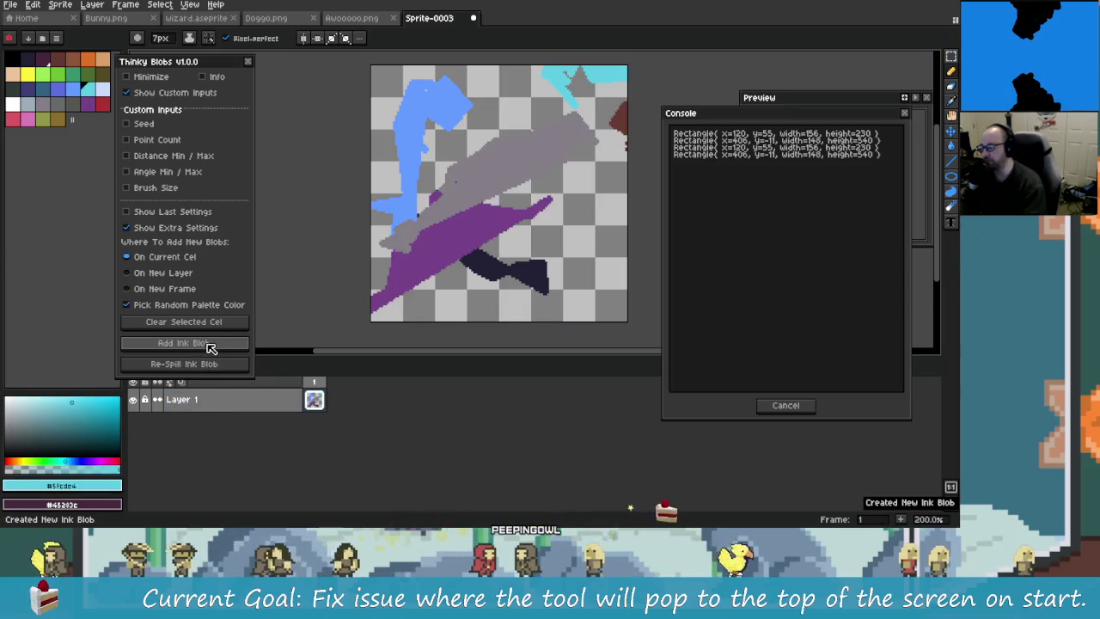
click(209, 344)
key(ctrl+z)
key(ctrl+z)
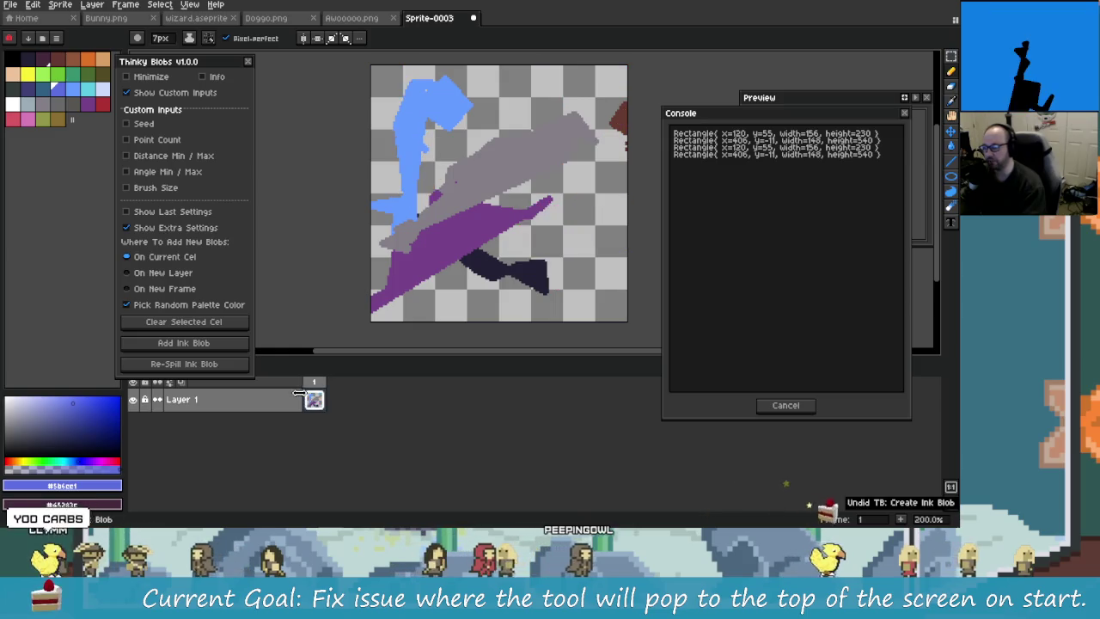
key(ctrl+z)
key(ctrl+z)
key(ctrl+z)
key(ctrl+z)
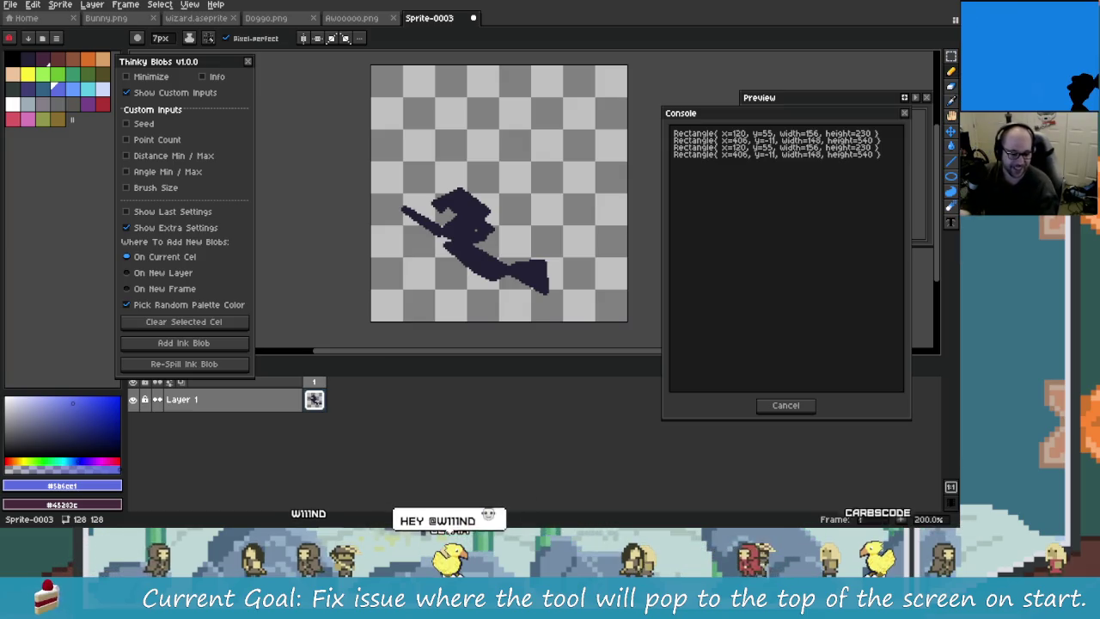
Pan the sprite view, then uncheck Pick Random Palette Color and Show Extra Settings
mouse_move(458, 195)
mouse_down()
mouse_move(435, 189)
mouse_move(435, 213)
mouse_up()
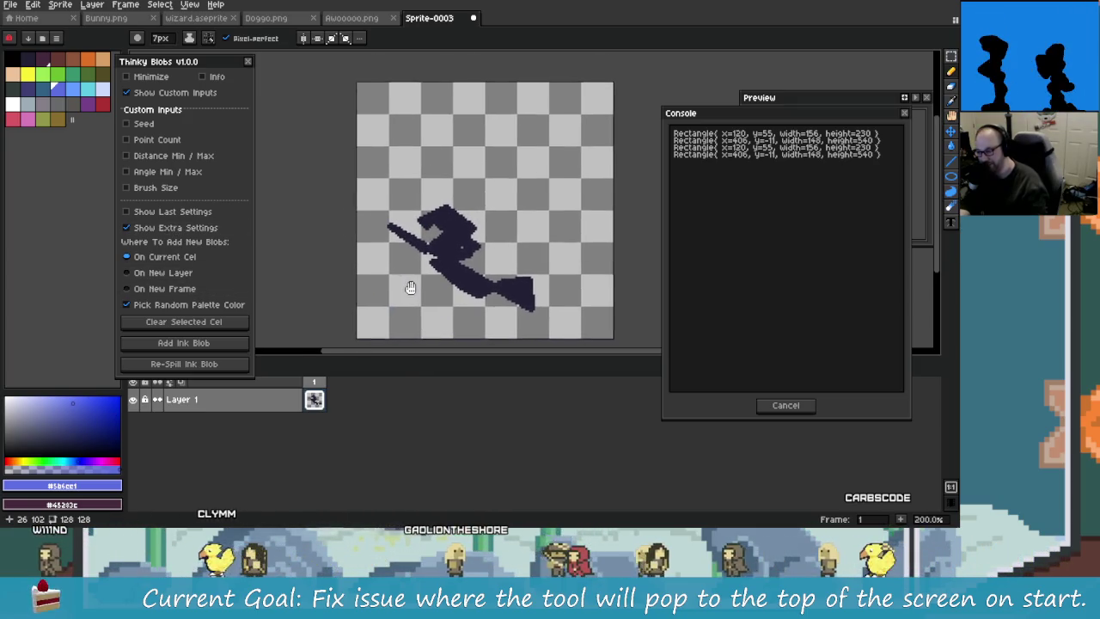
drag(410, 284, 429, 278)
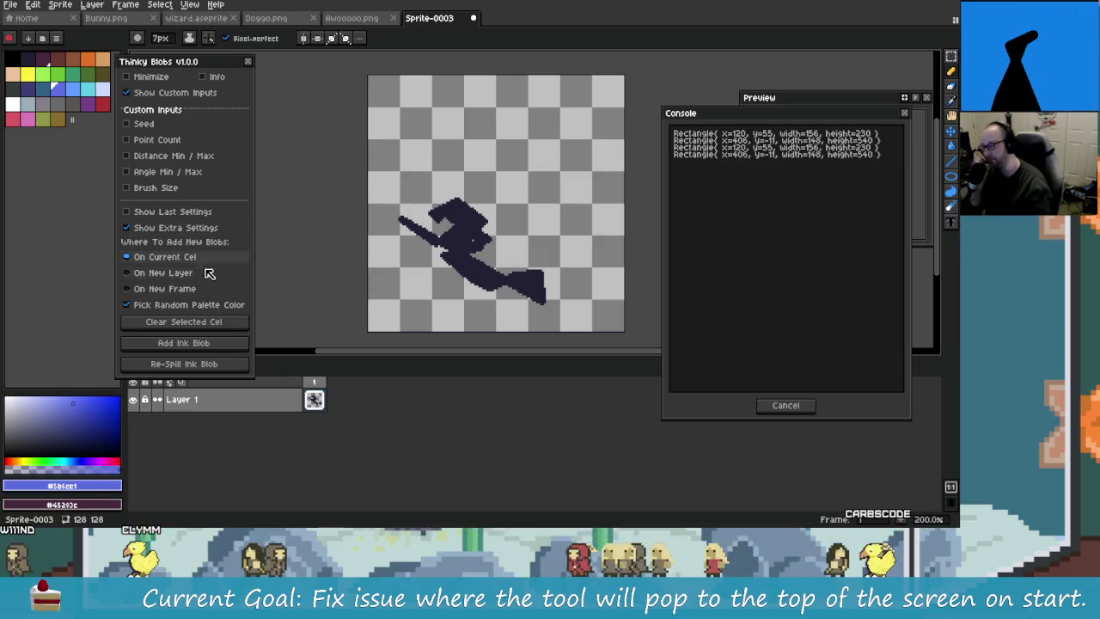
click(208, 305)
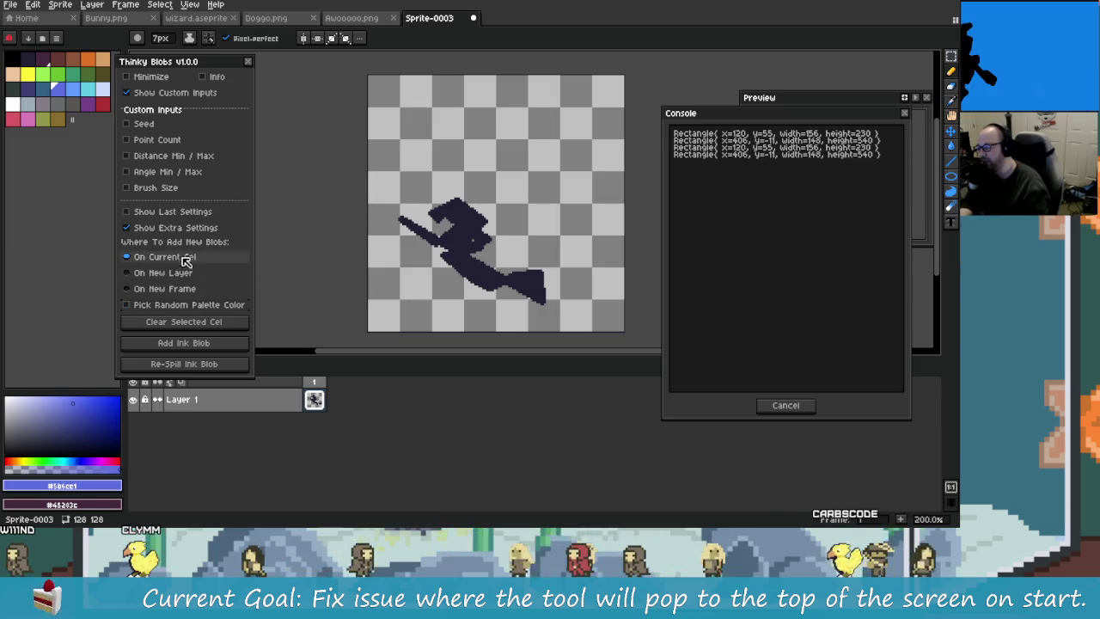
click(176, 228)
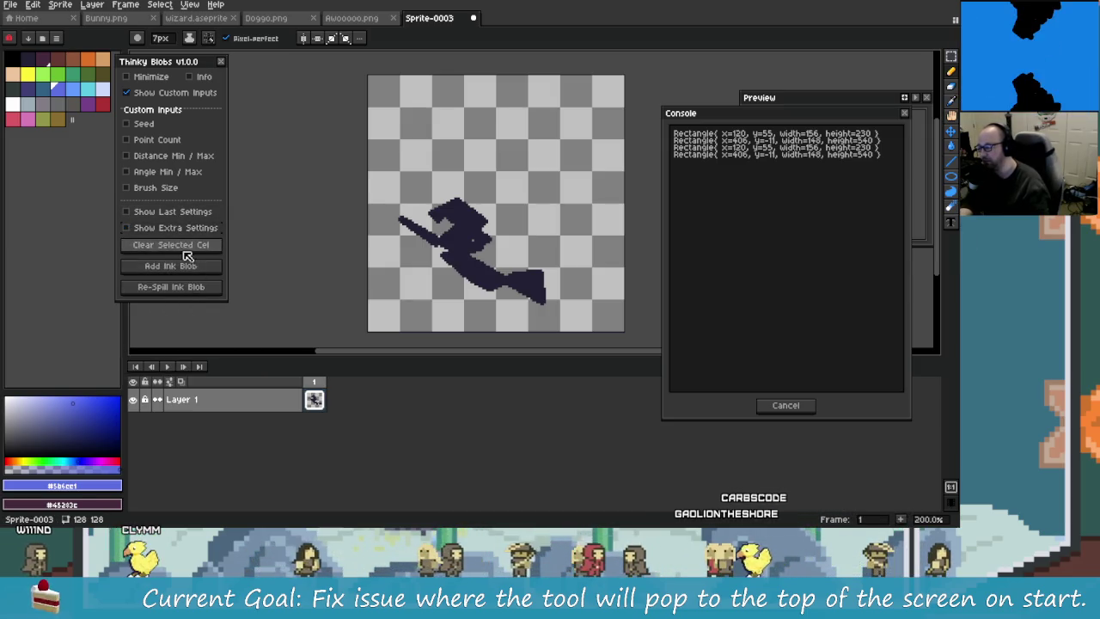
Clear the current cel, add a fresh ink blob, and re-spill it twice
click(172, 212)
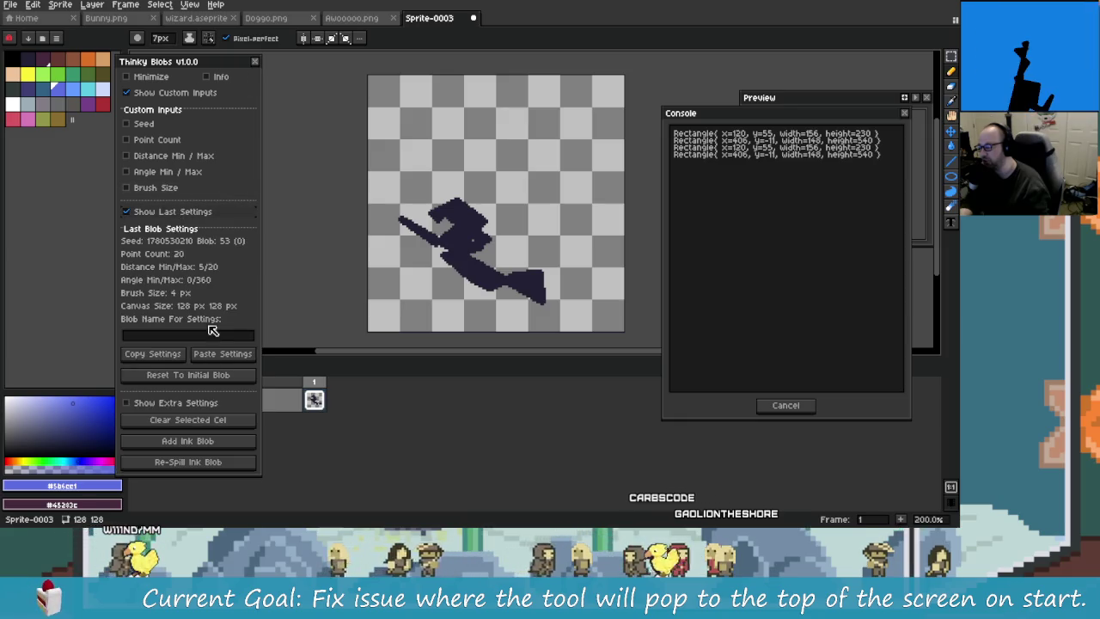
click(172, 212)
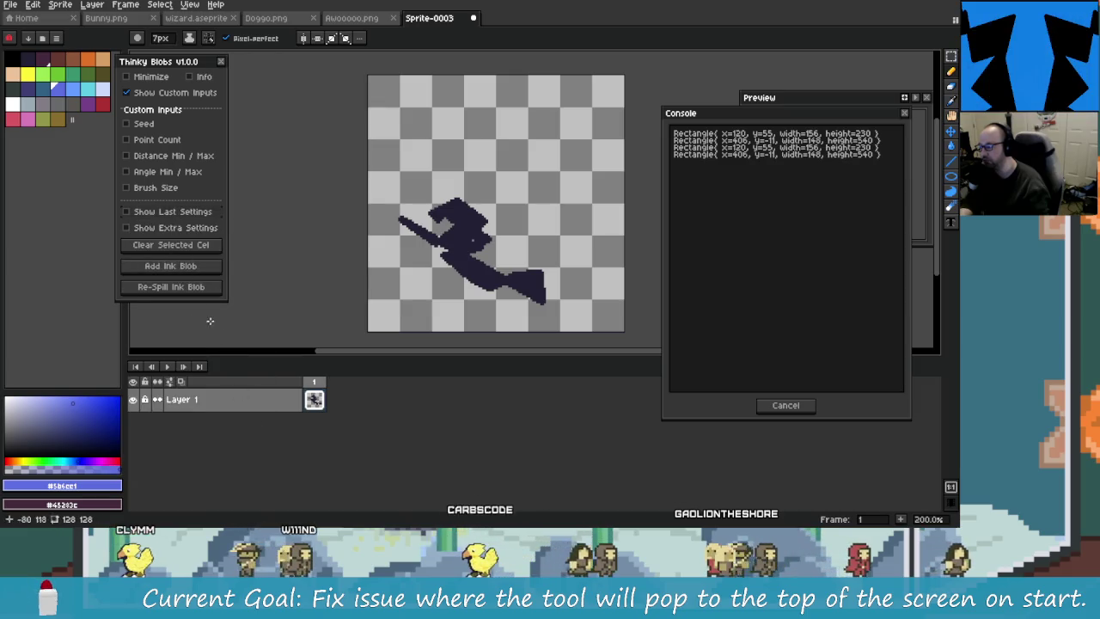
click(171, 245)
click(188, 271)
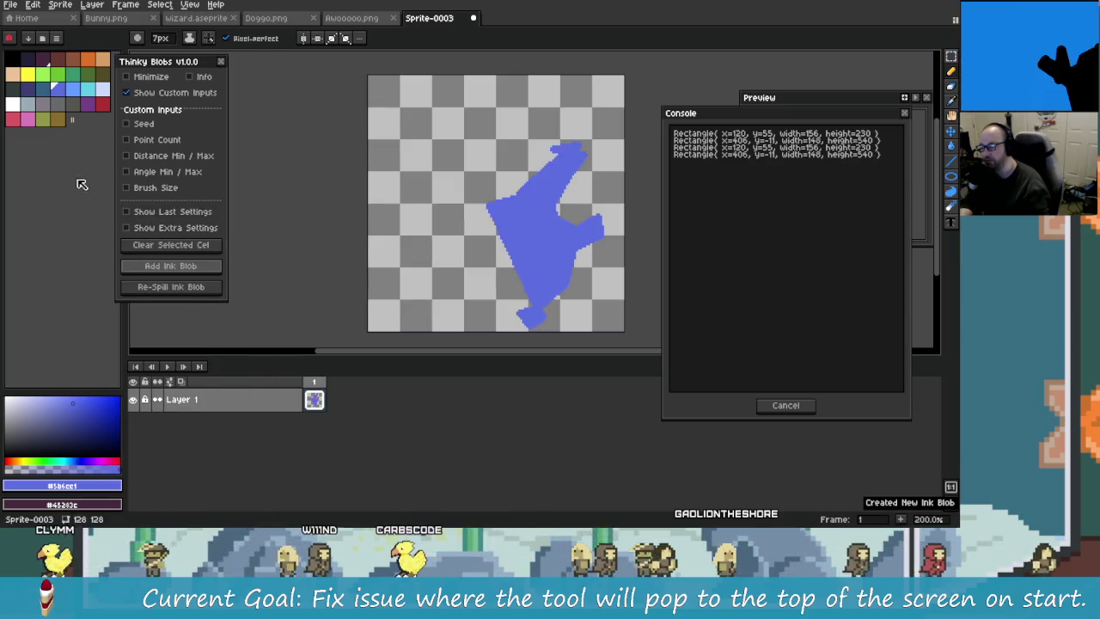
click(182, 289)
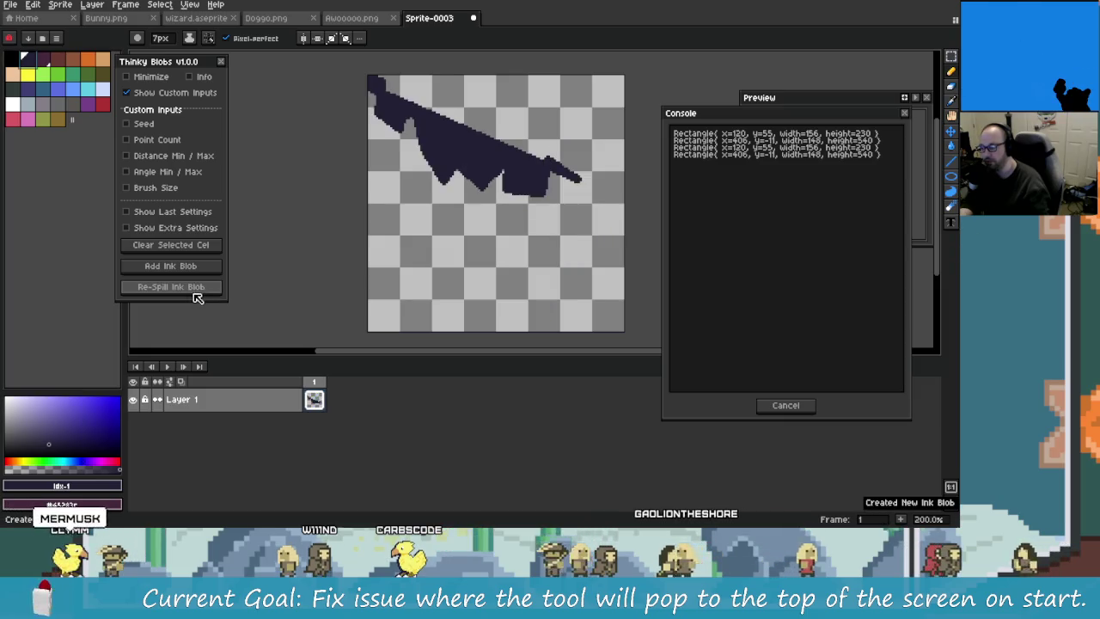
click(195, 297)
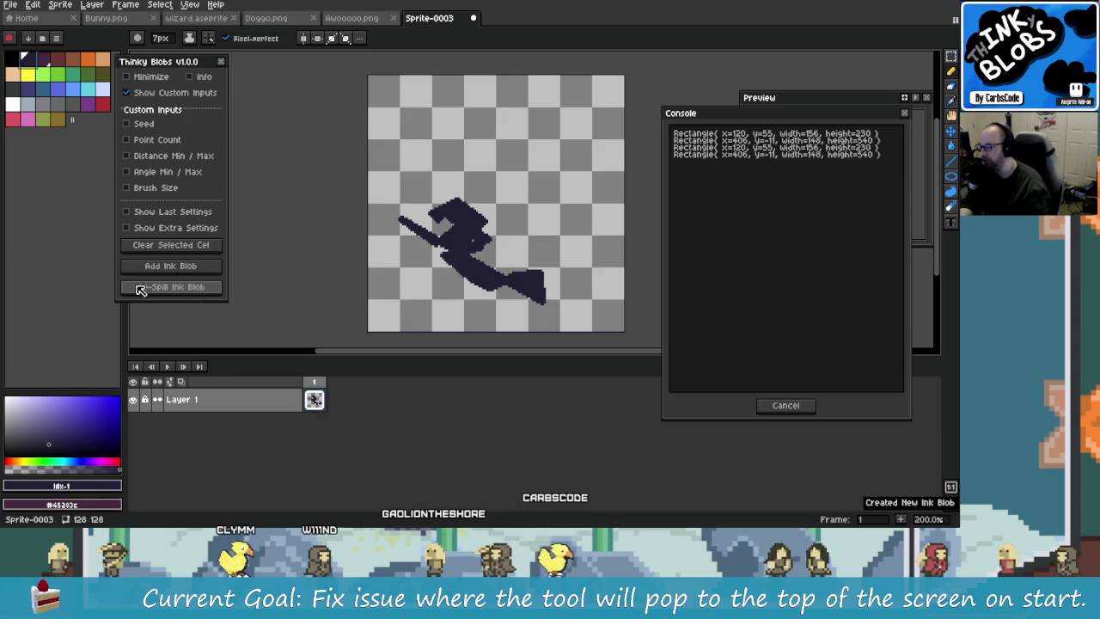
Name the last blob settings MermaidWithMusket, copy them, and bring up CoolBlobs.txt in Rider
click(172, 227)
click(172, 227)
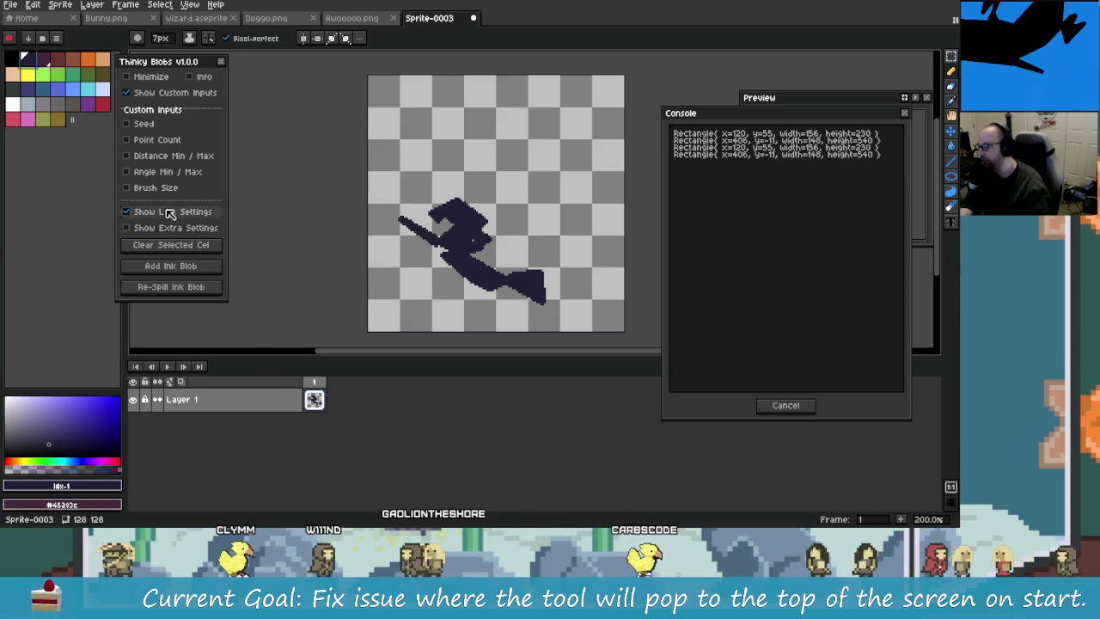
click(188, 334)
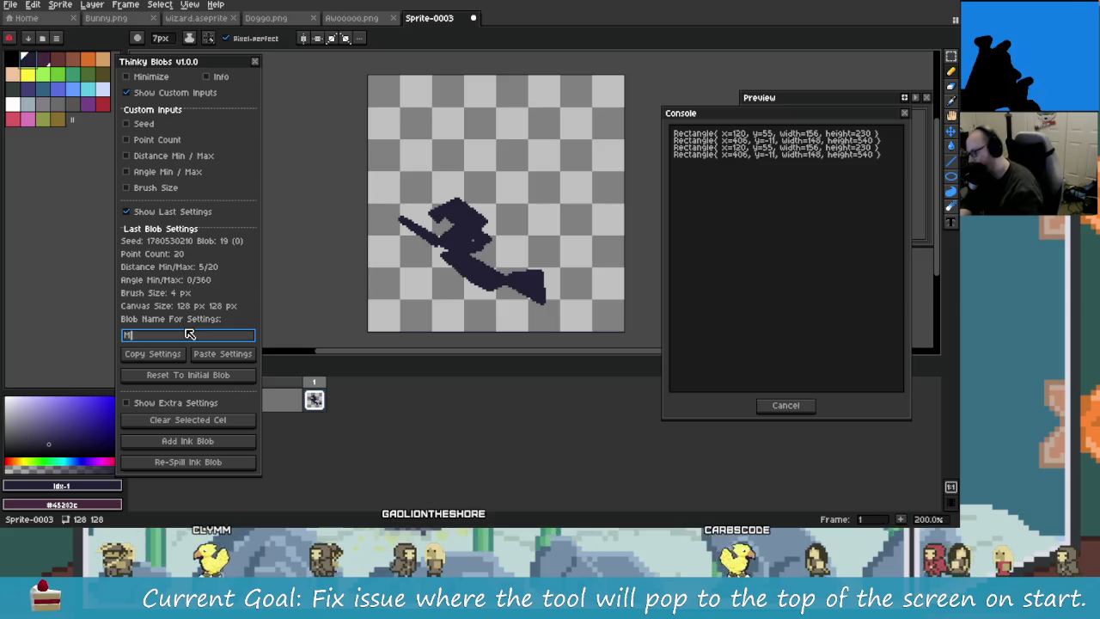
text(Mermaid)
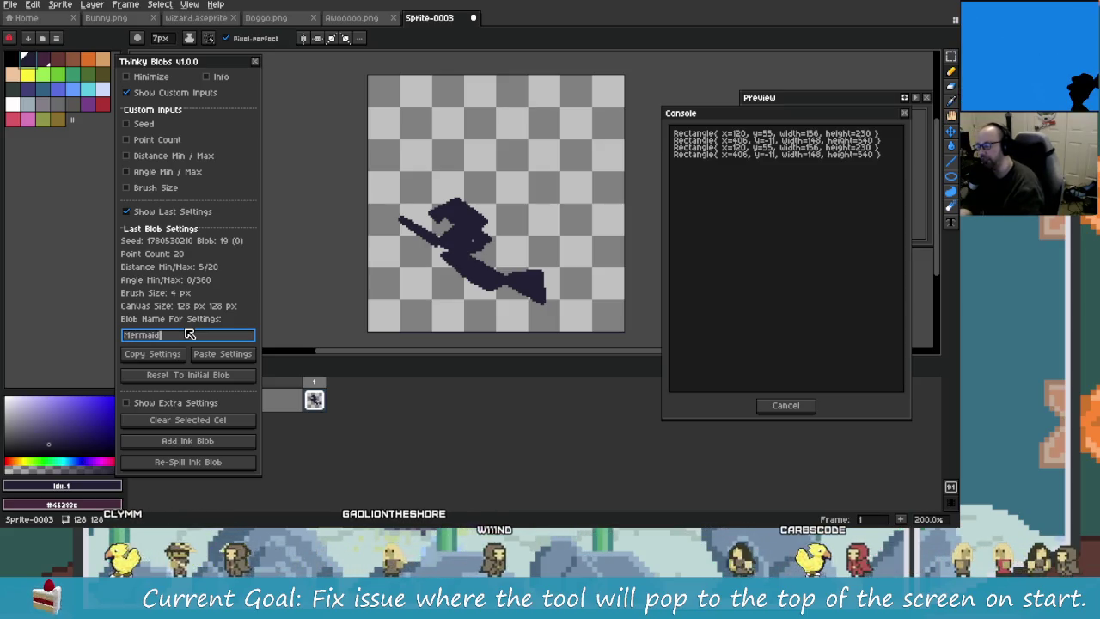
text(WithHelmet)
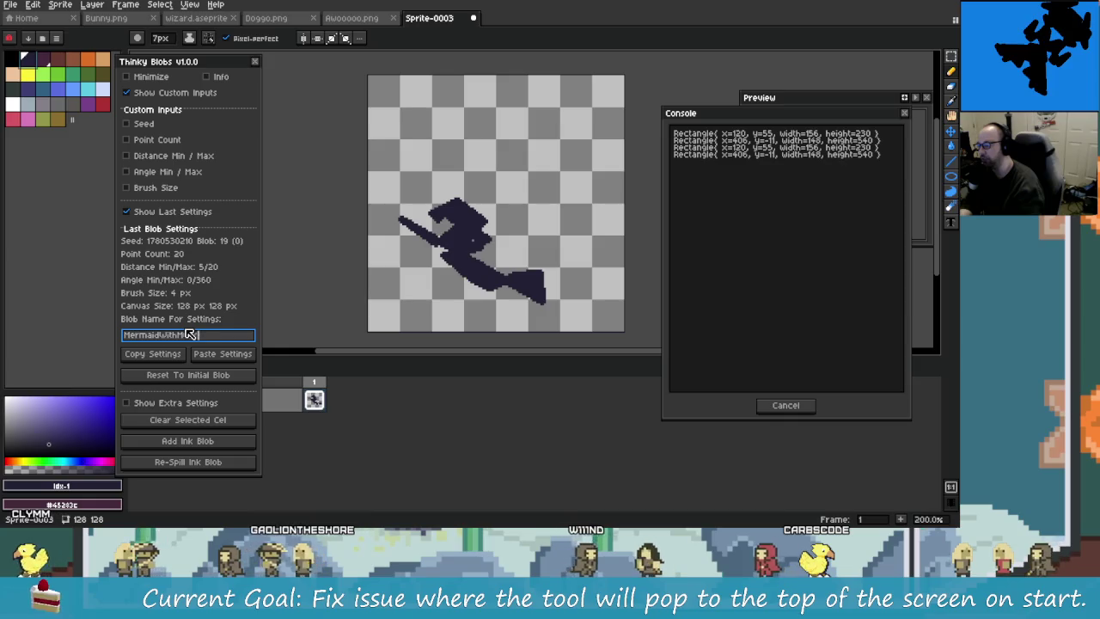
click(153, 354)
key(alt+Tab)
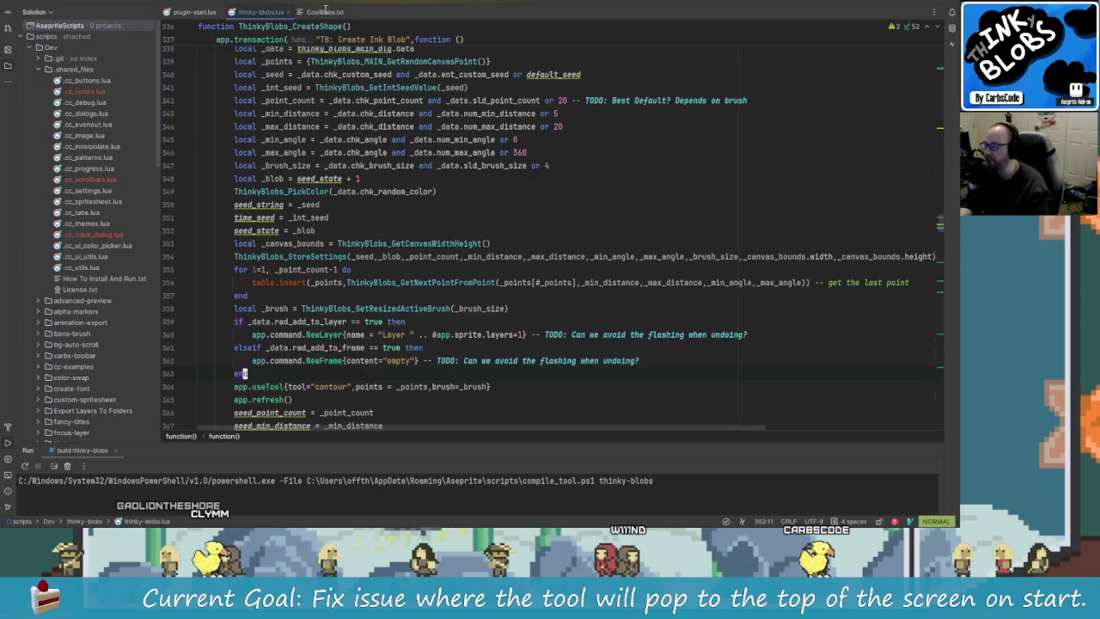
click(325, 11)
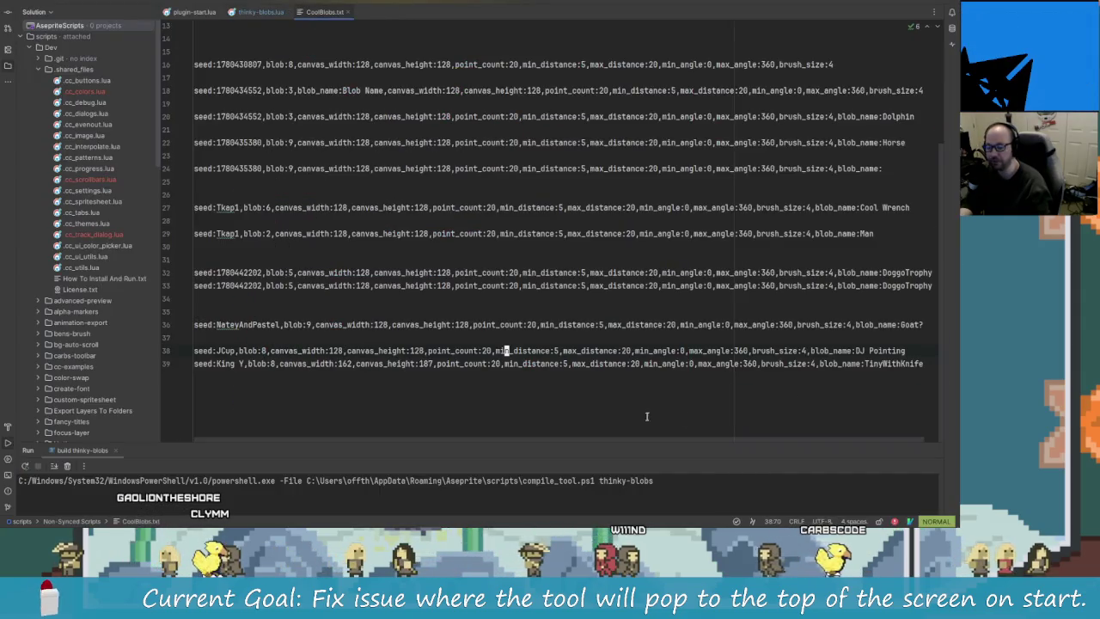
Paste the MermaidWithMusket seed line onto line 37 and select the duplicate DoggoTrophy lines
key(ctrl+v)
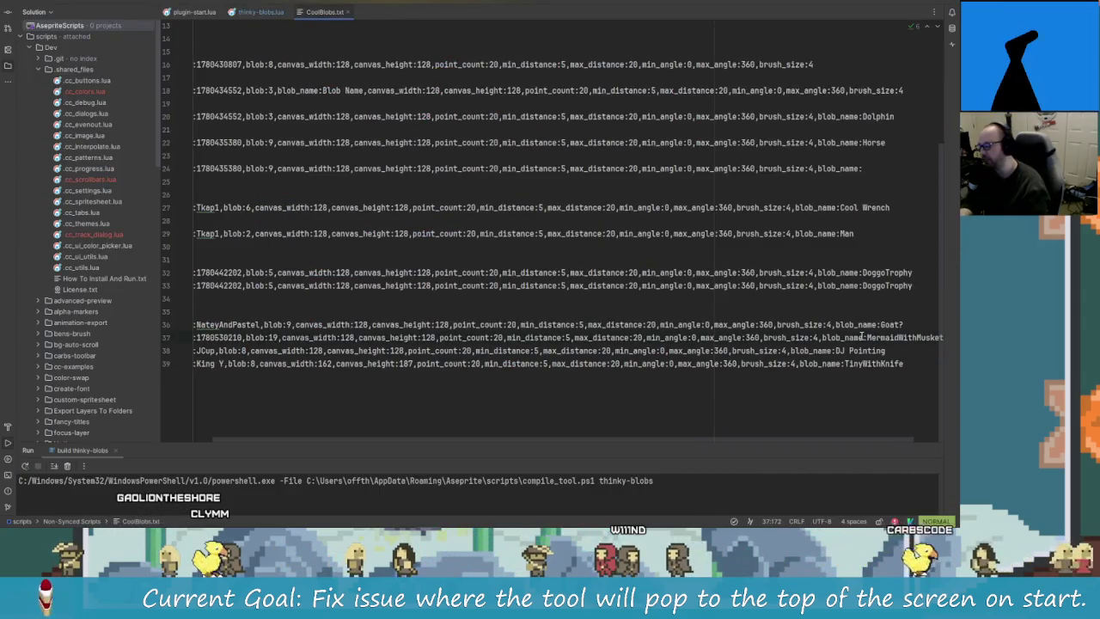
scroll(249, 357, left, 2)
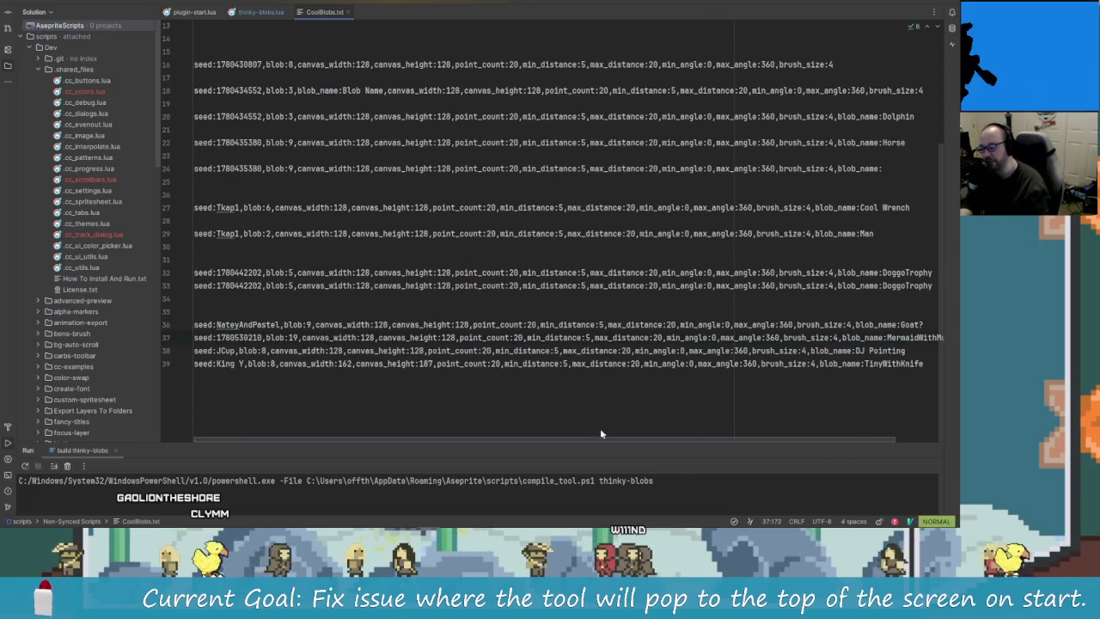
click(231, 338)
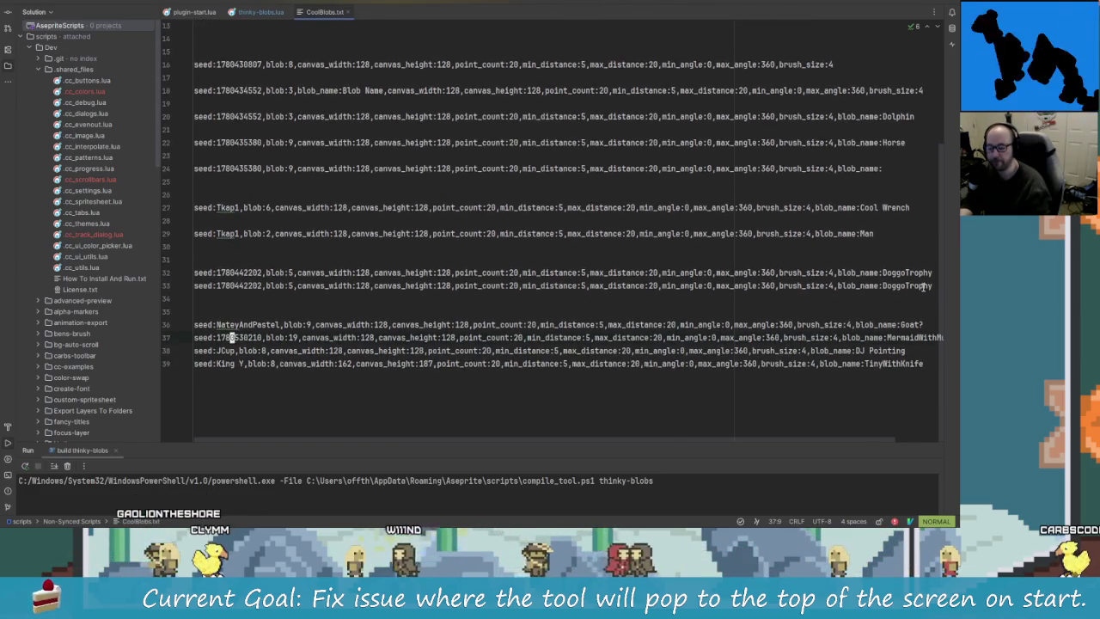
click(316, 297)
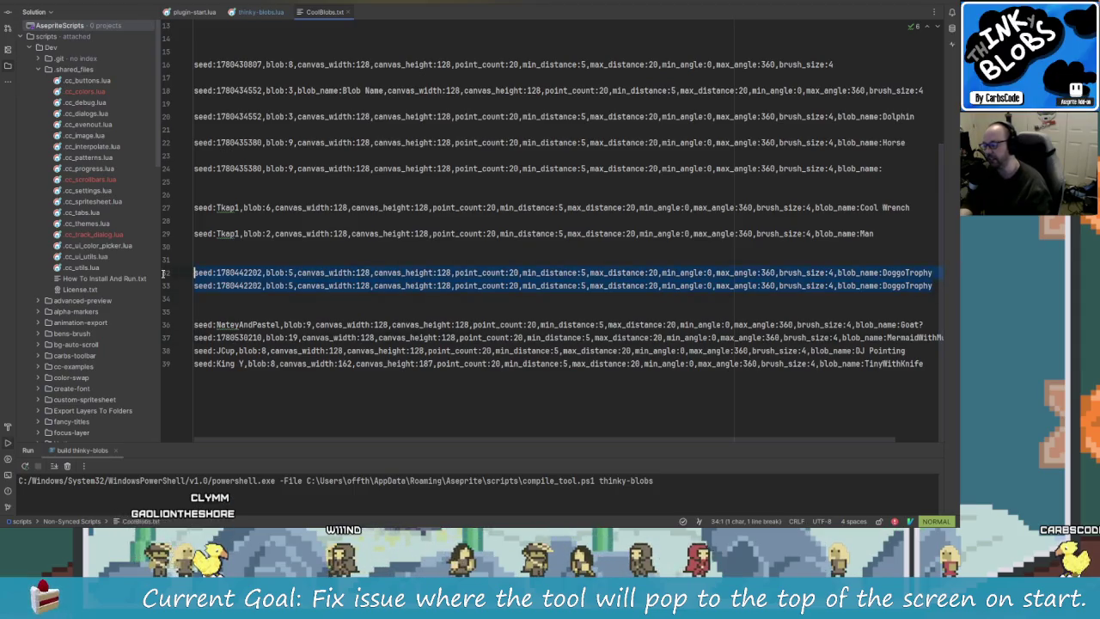
right_click(204, 285)
click(233, 246)
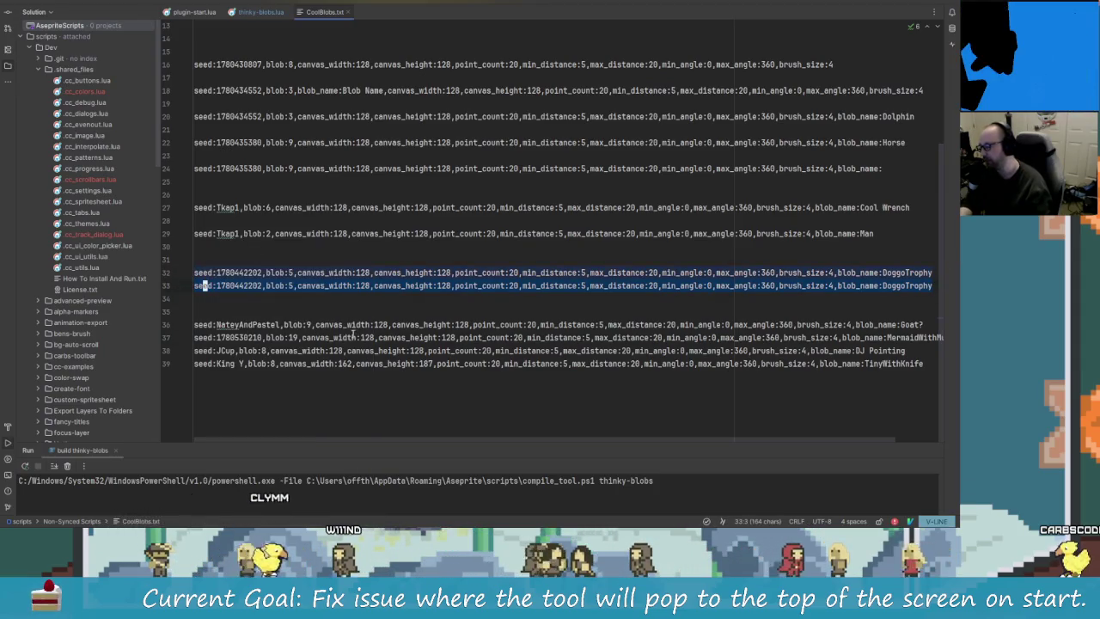
Return to Aseprite, pan the Awooooo wolf drawing upward, then switch to Sprite-0003
key(alt+Tab)
key(ctrl+Tab)
mouse_move(407, 272)
mouse_down()
mouse_move(408, 212)
mouse_move(408, 234)
mouse_up()
key(ctrl+Tab)
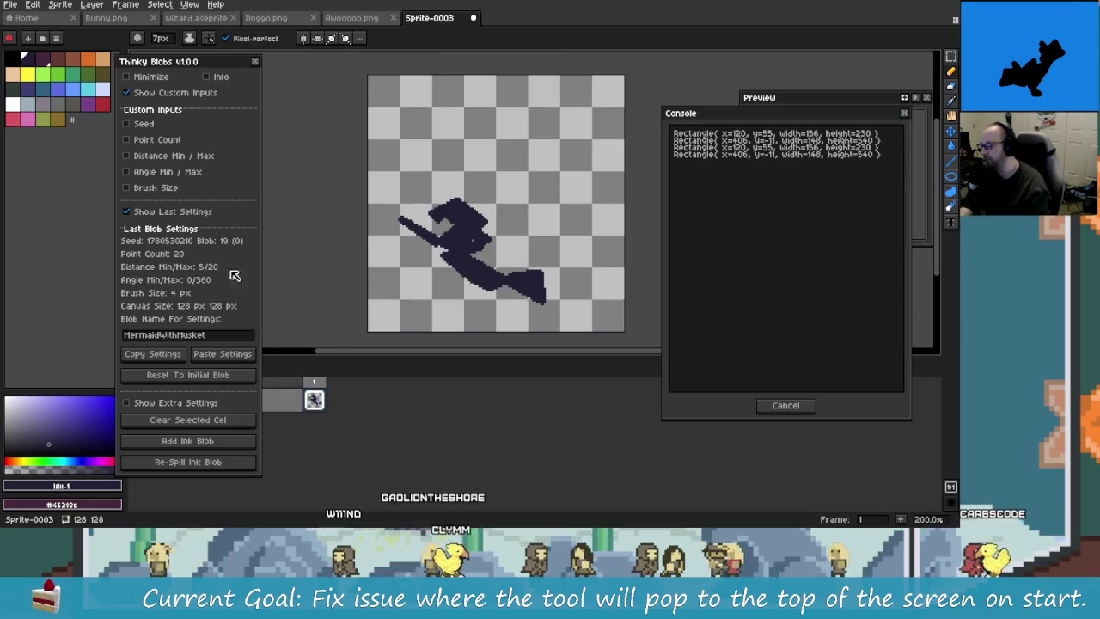
Paste the shared DoggoTrophy settings, hide custom inputs, and re-spill the cel until blob 5
click(234, 353)
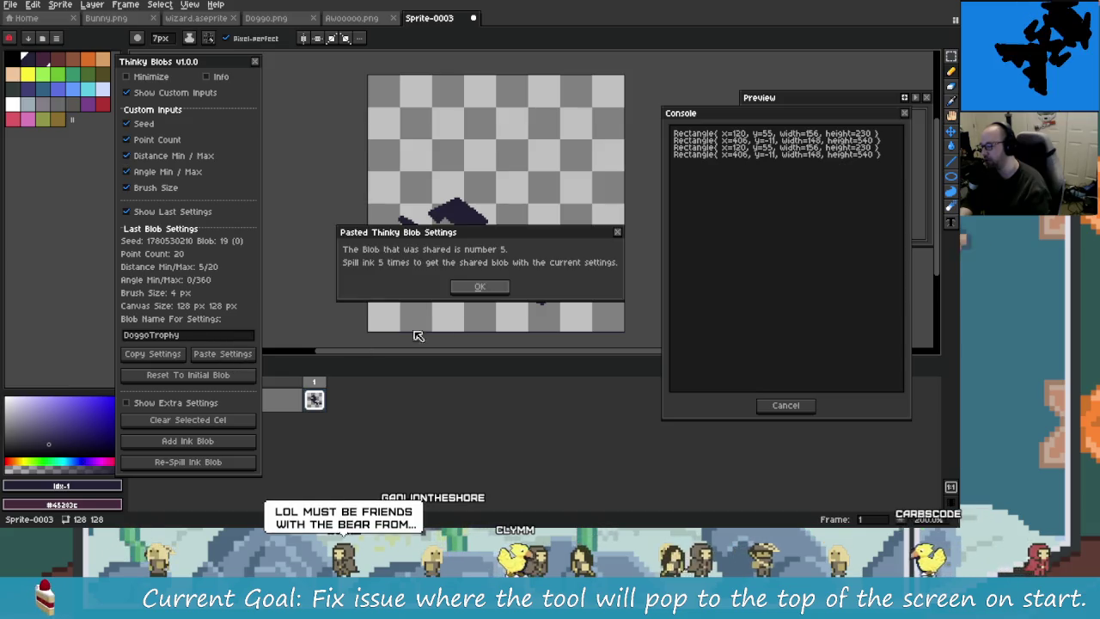
click(497, 288)
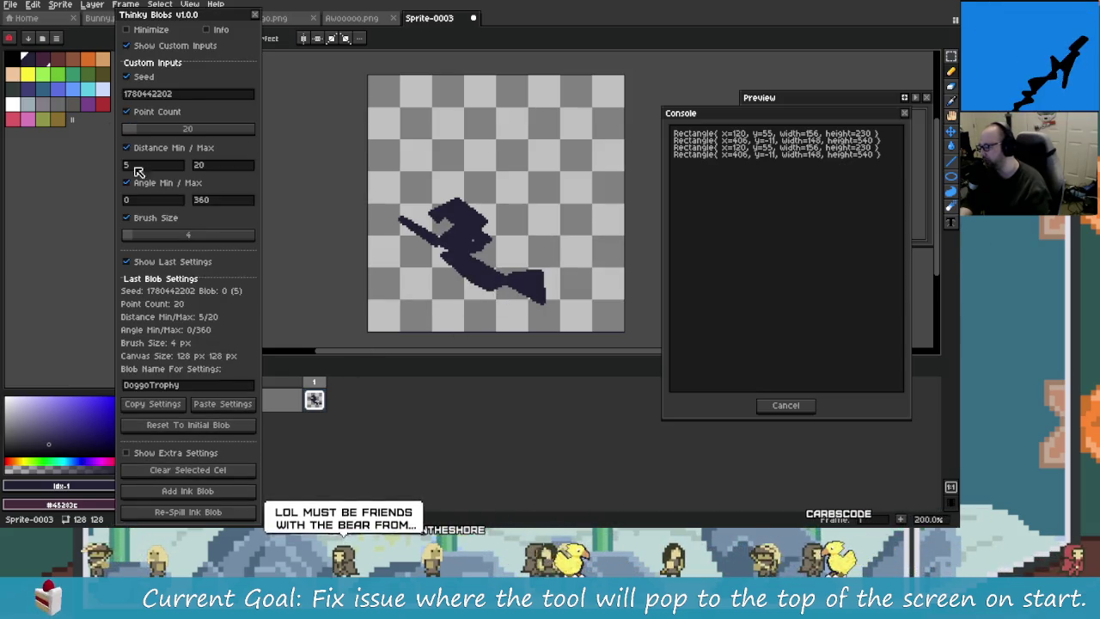
click(139, 45)
click(220, 271)
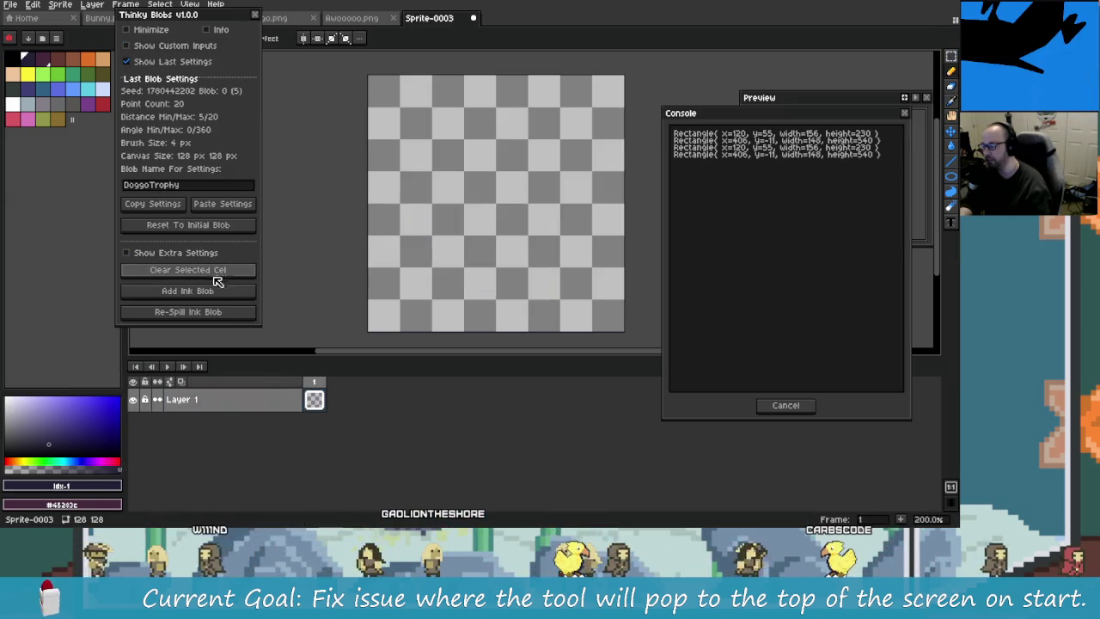
click(214, 312)
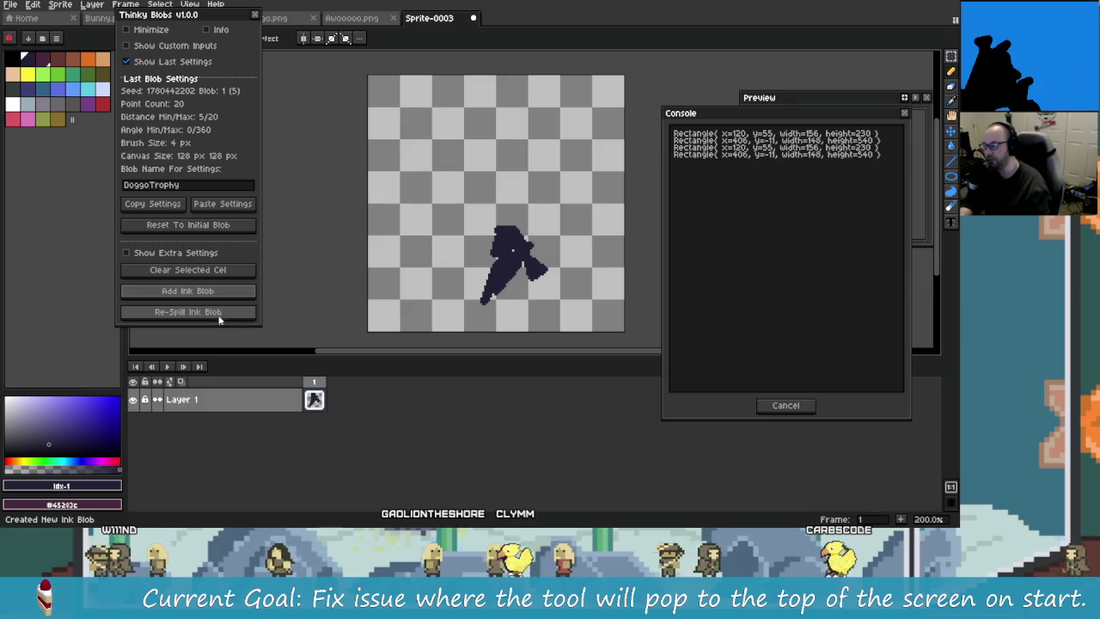
click(219, 317)
click(221, 314)
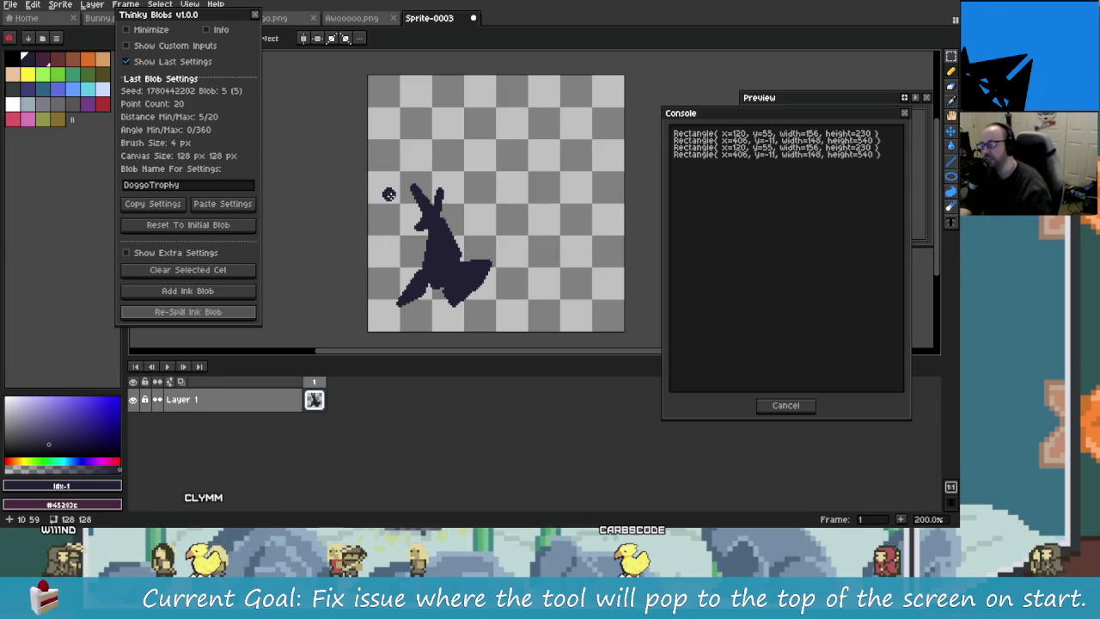
drag(493, 226, 485, 208)
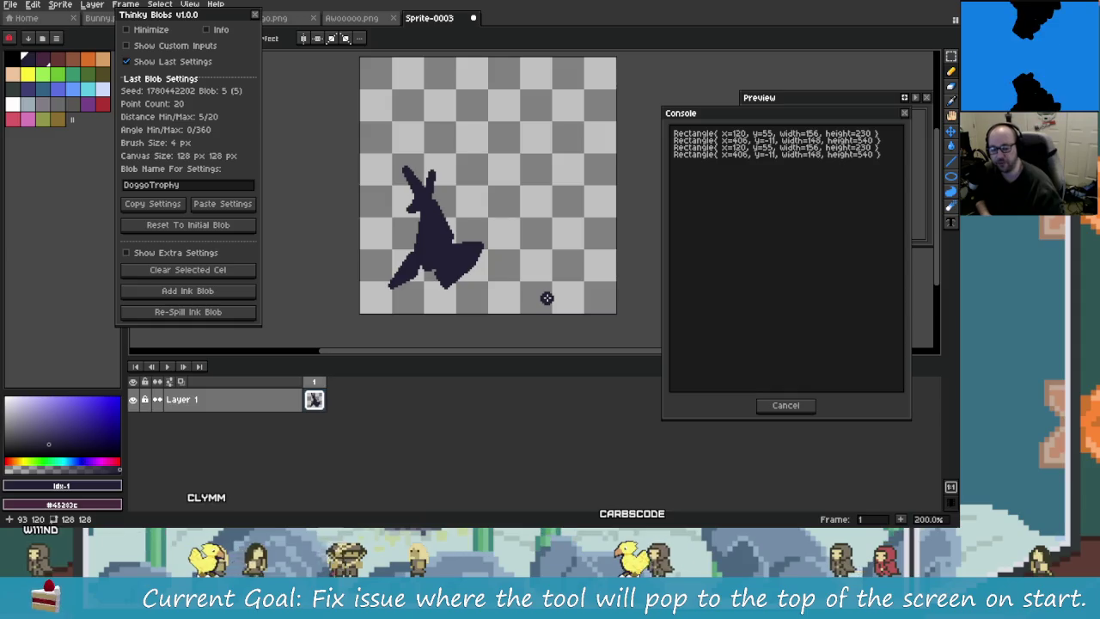
Copy the Goat? settings line from the Rider seed list and return to Aseprite
key(alt+Tab)
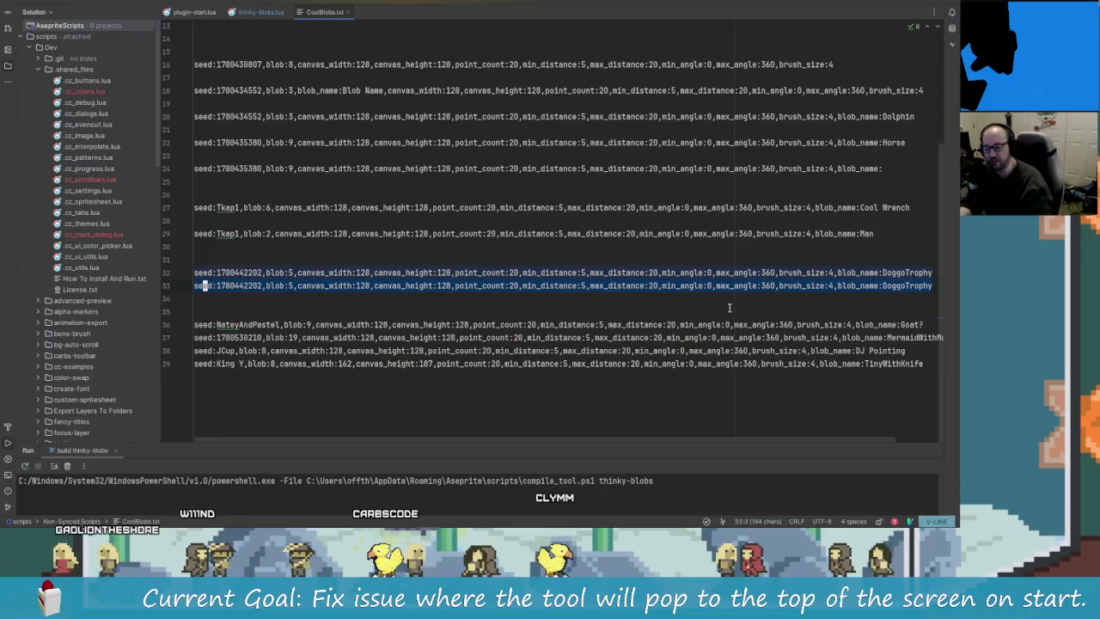
drag(926, 324, 194, 325)
right_click(210, 325)
click(233, 244)
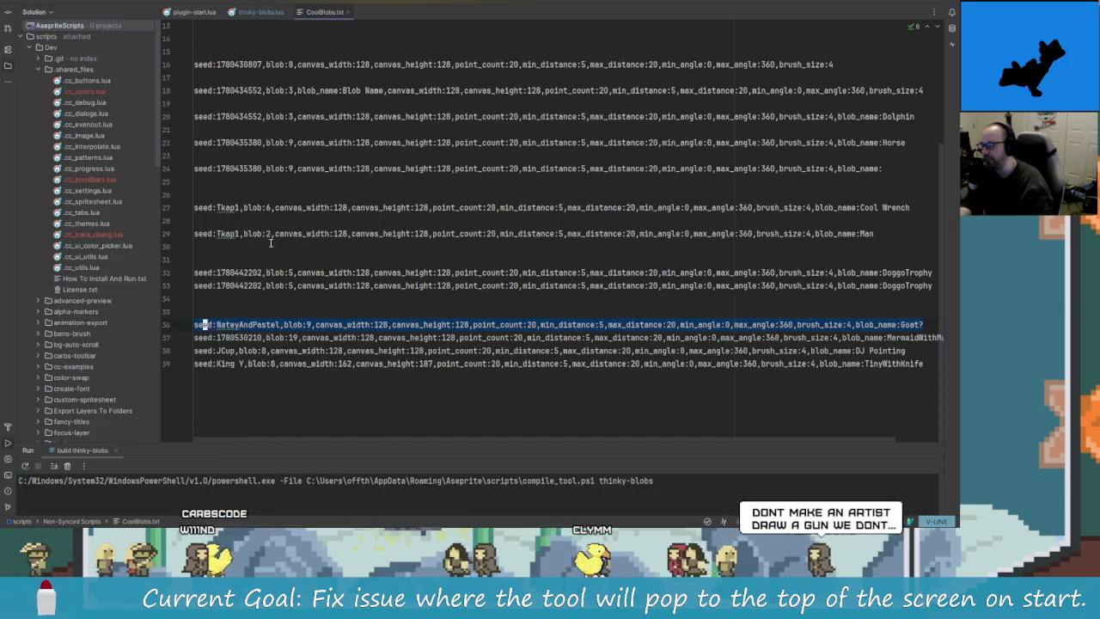
key(alt+Tab)
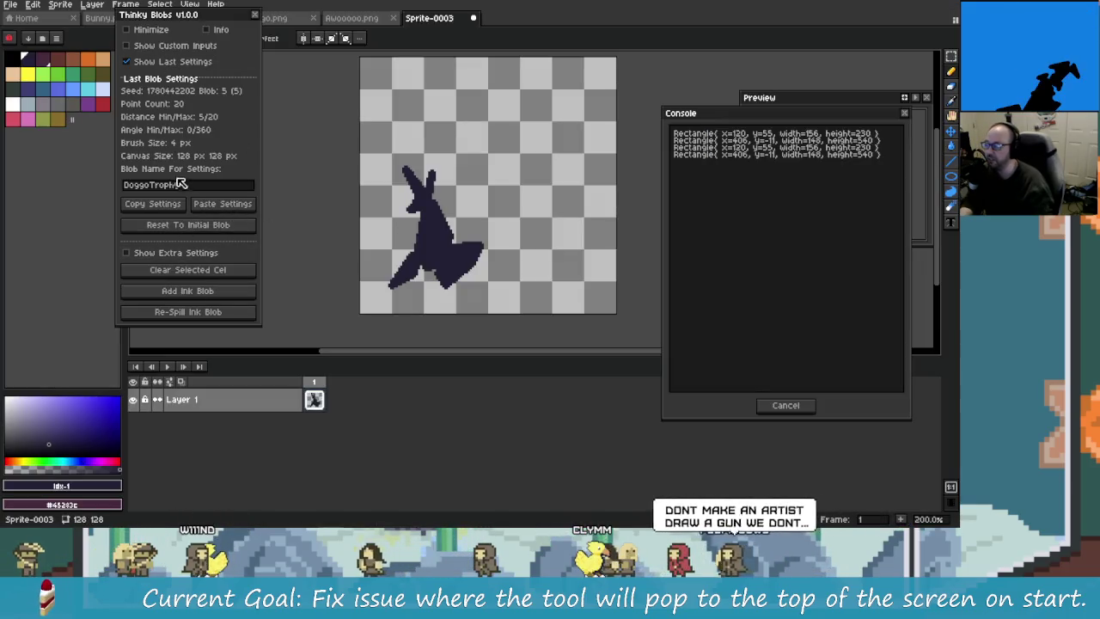
Clear the cel, paste the Goat? settings, and spill then re-spill until blob 4
click(176, 270)
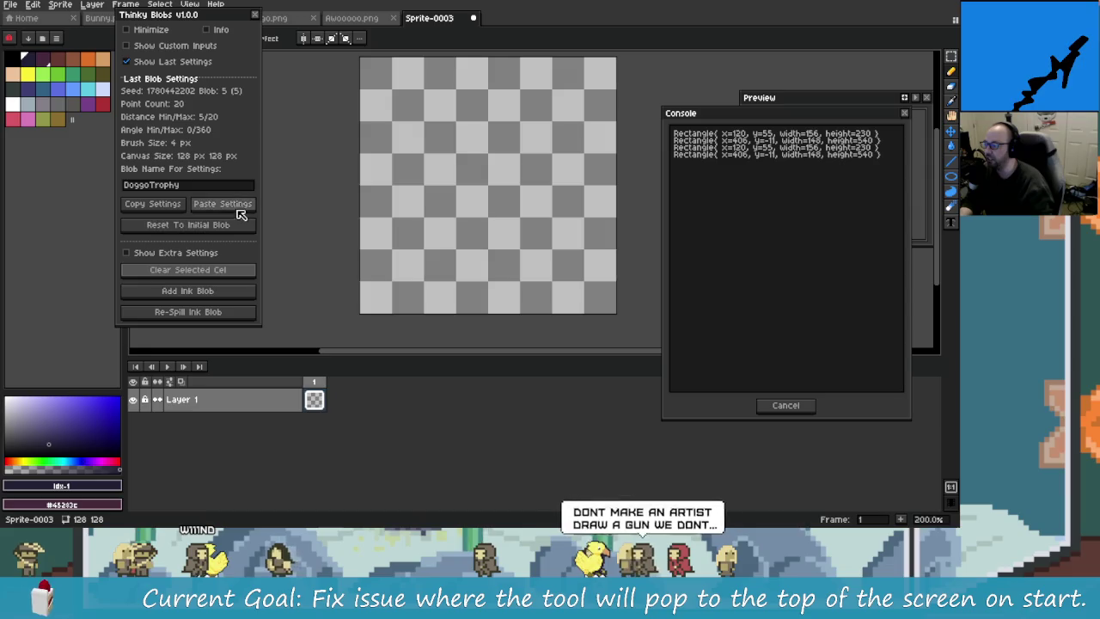
click(232, 205)
click(483, 288)
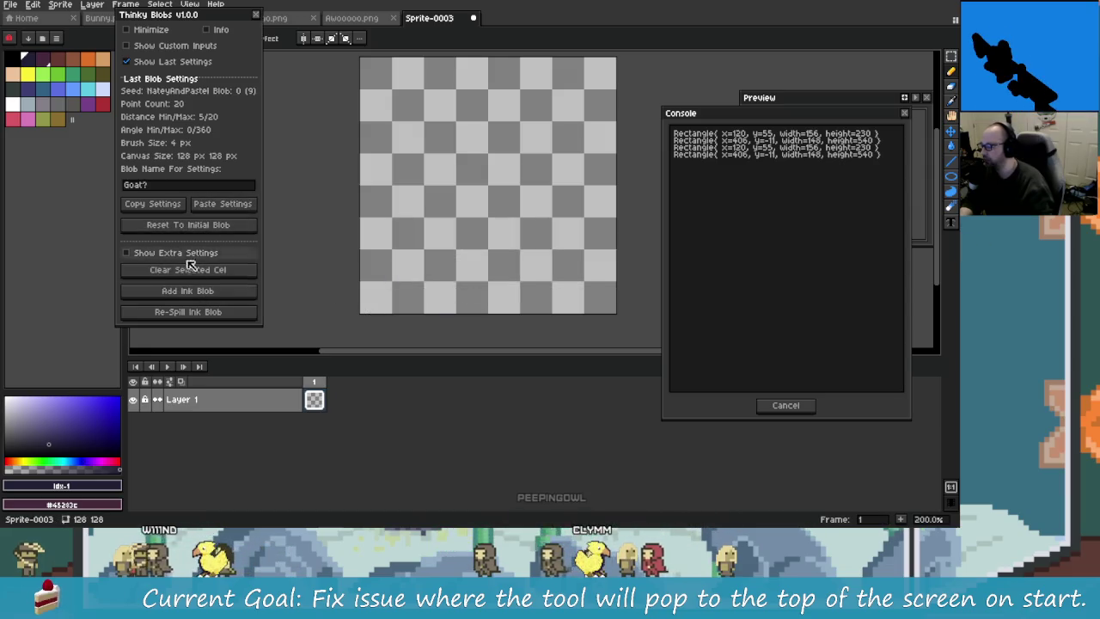
click(213, 294)
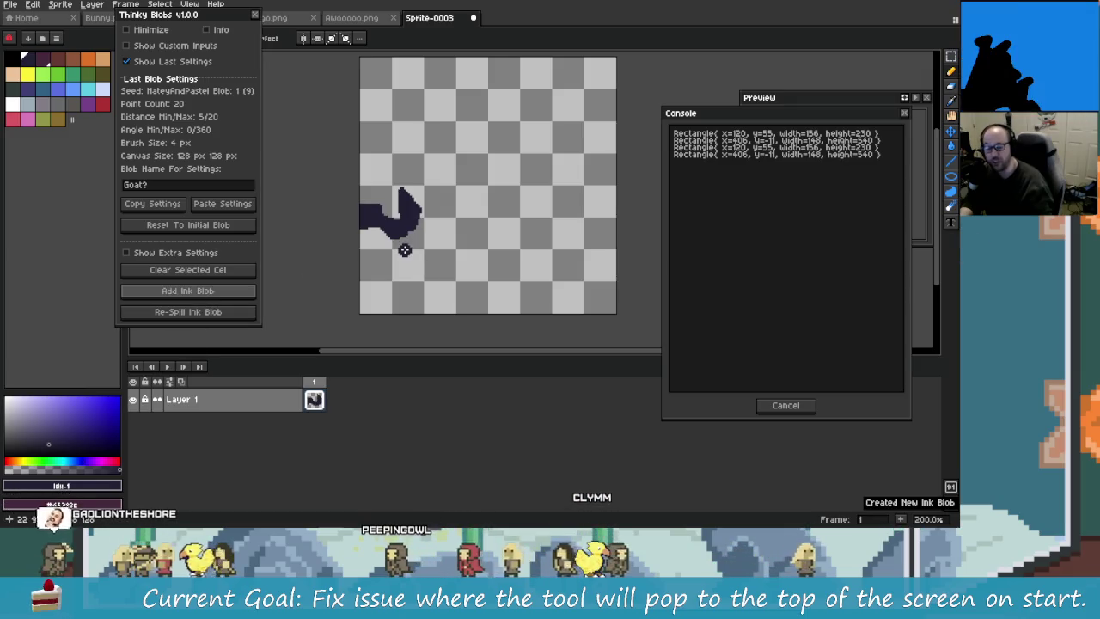
click(219, 316)
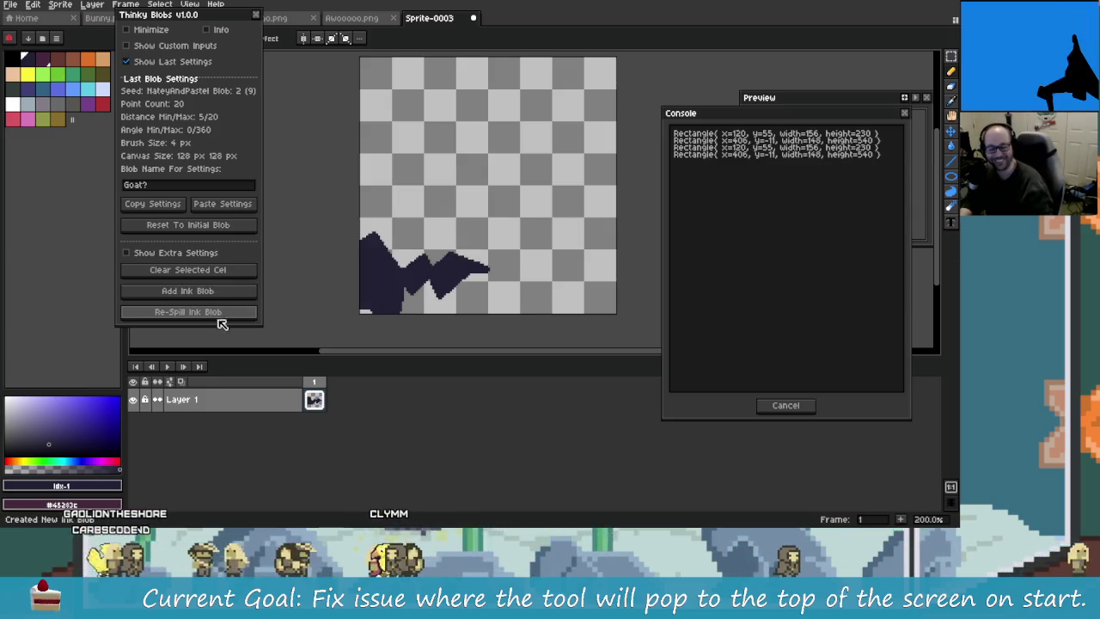
click(219, 315)
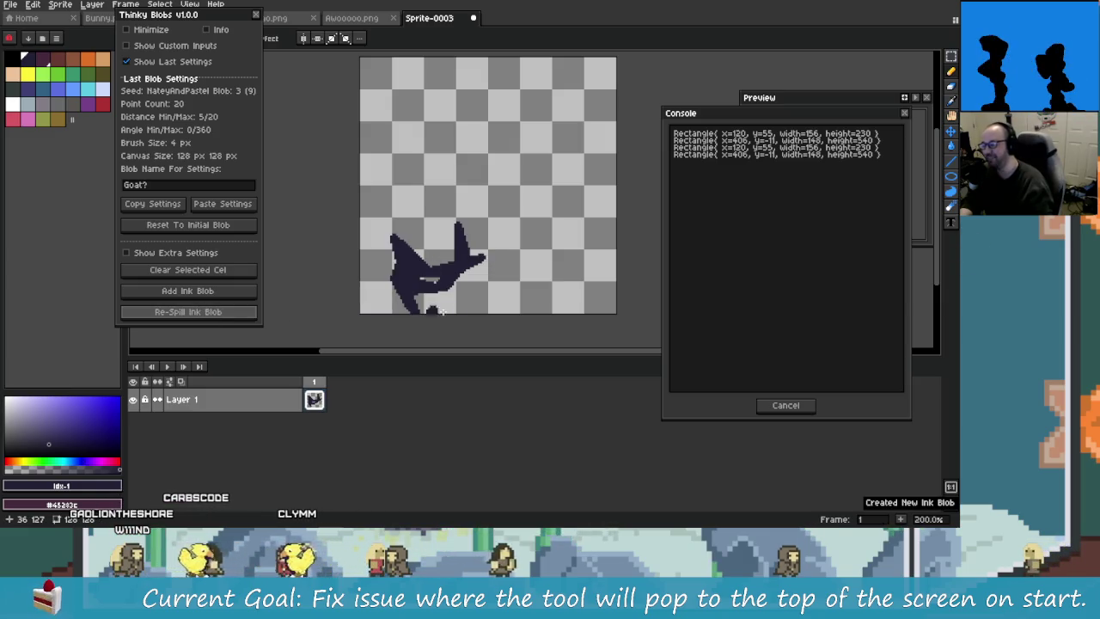
click(193, 313)
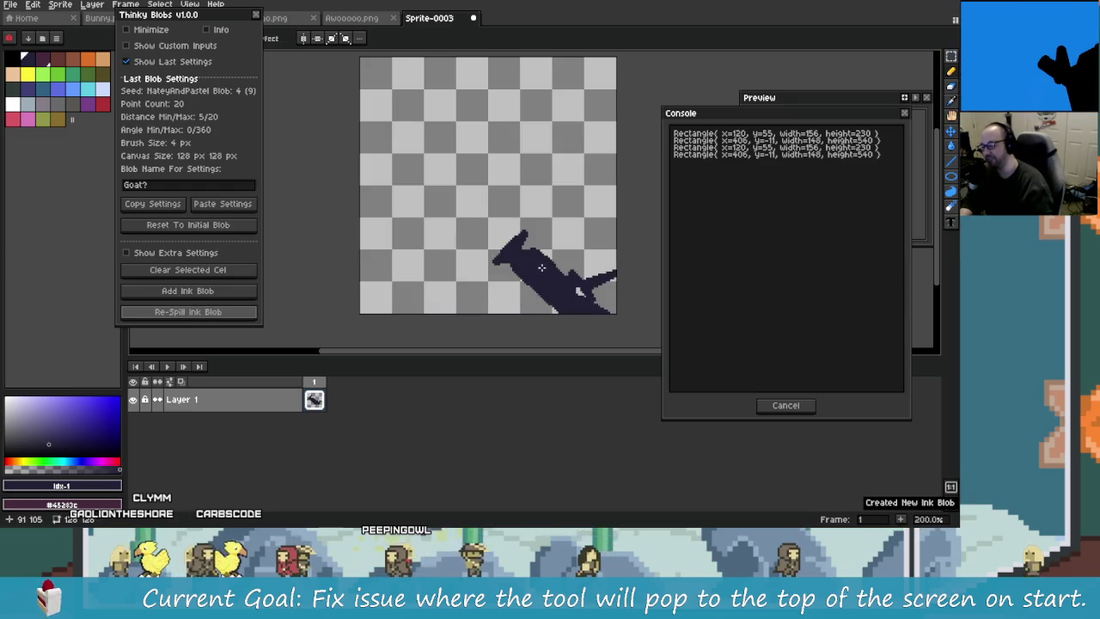
Draw trial pencil strokes beside the blob and undo them
drag(493, 147, 476, 215)
drag(421, 194, 447, 236)
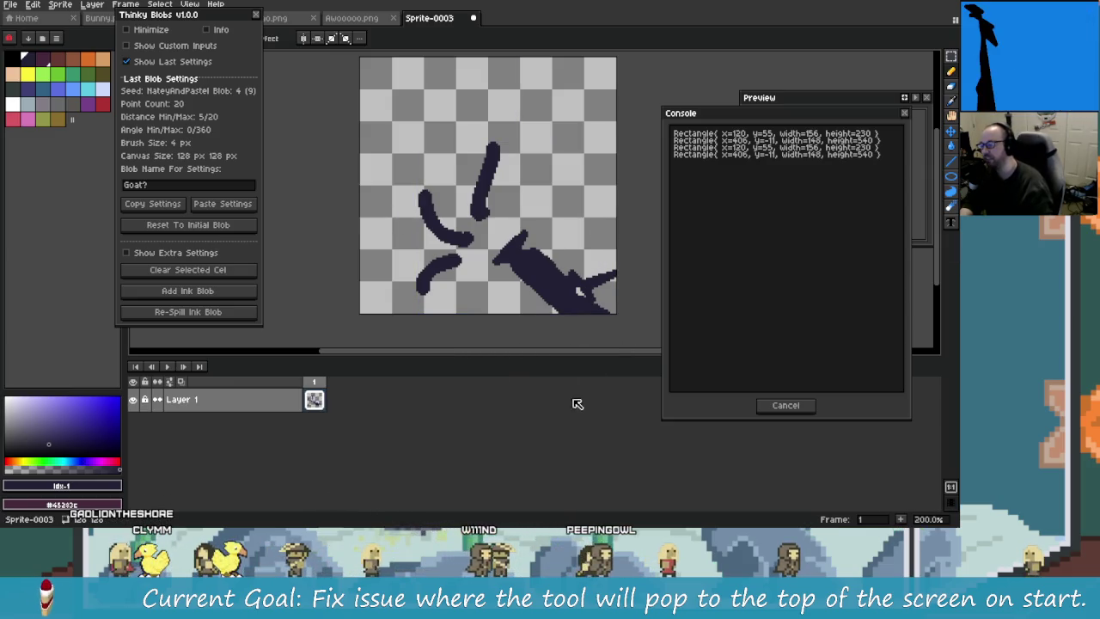
key(ctrl+z)
key(ctrl+z)
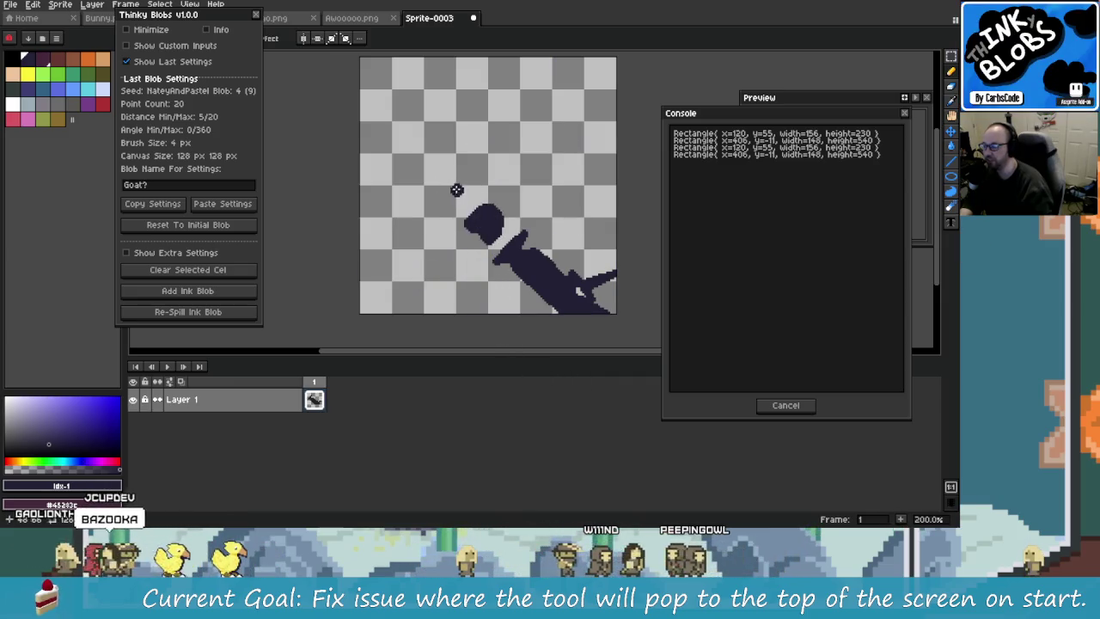
drag(464, 189, 394, 127)
key(ctrl+z)
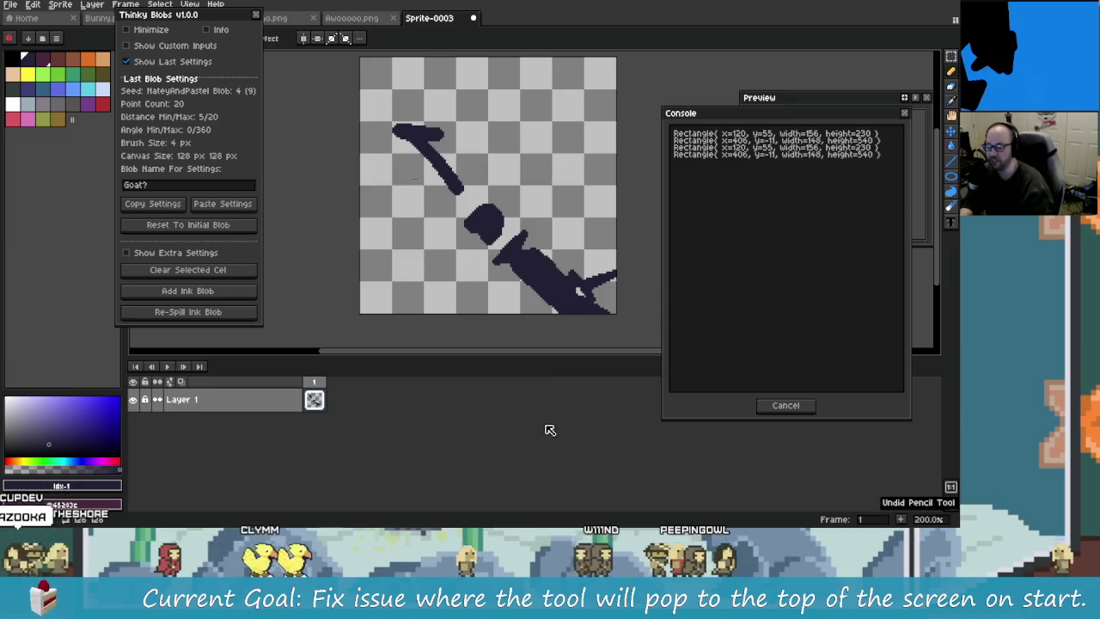
key(ctrl+z)
key(ctrl+z)
key(ctrl+z)
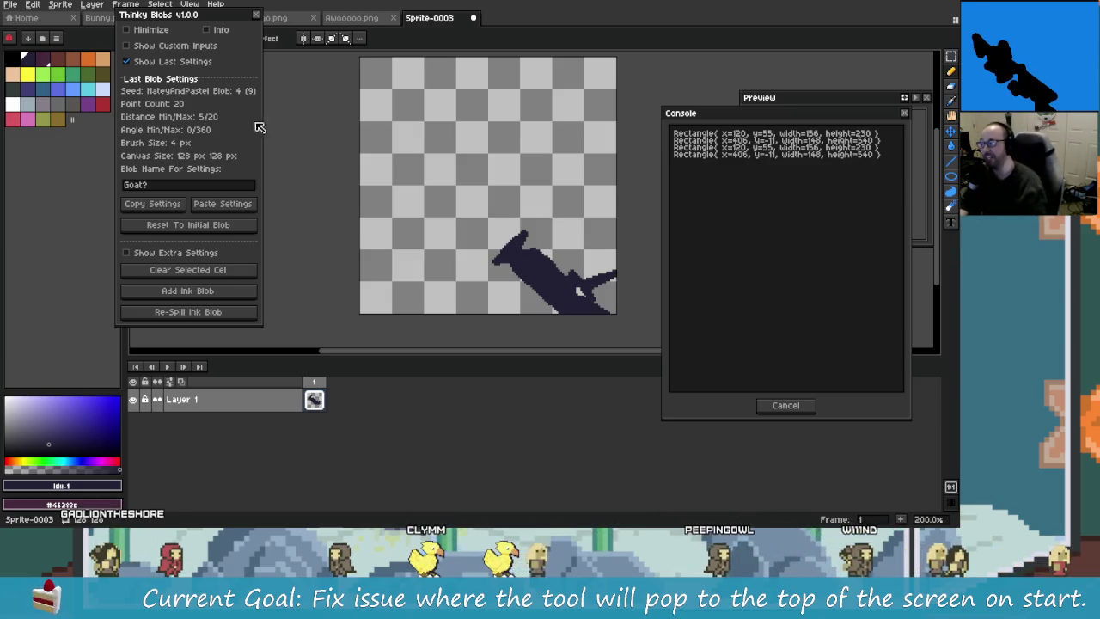
Hide the Show Last Settings section, re-spill three blobs, and undo a test stroke
click(157, 63)
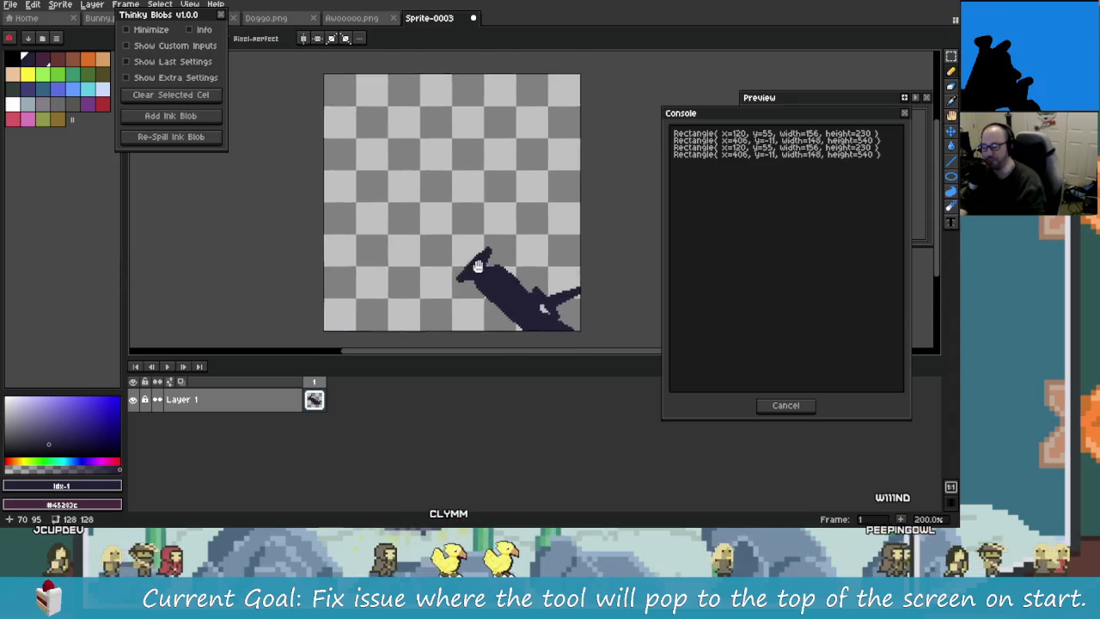
click(196, 139)
click(190, 136)
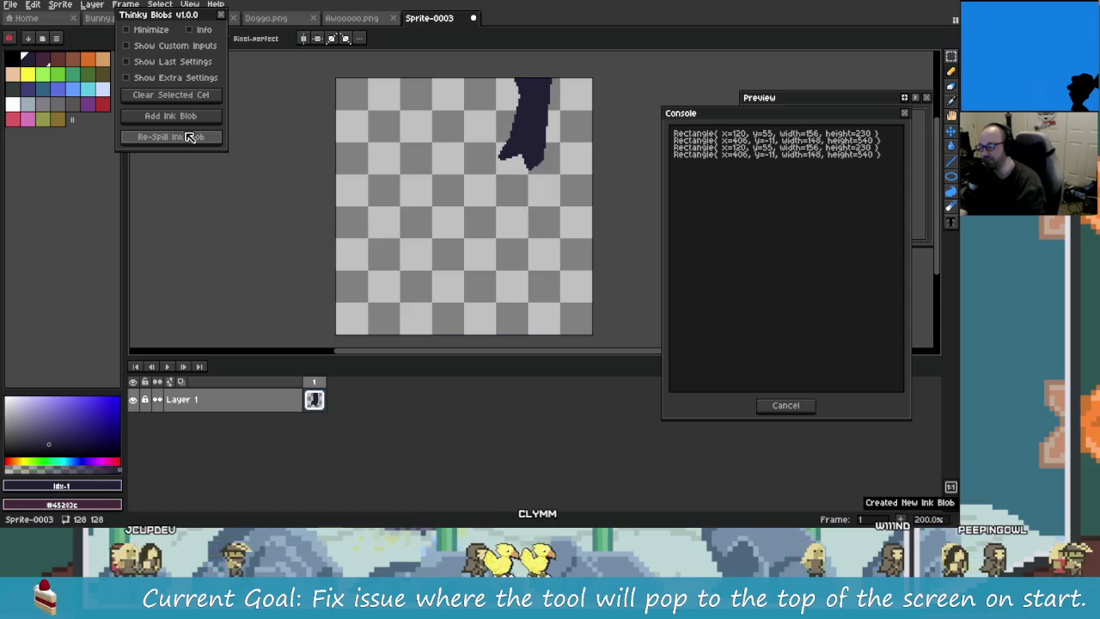
click(206, 137)
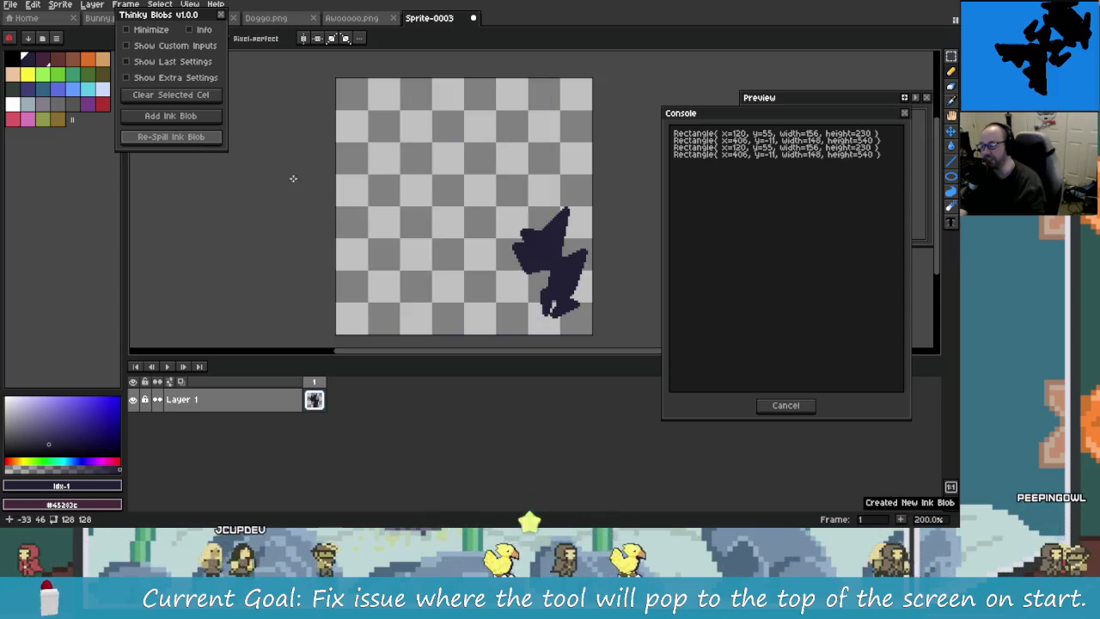
mouse_move(413, 82)
mouse_down()
mouse_move(344, 275)
mouse_move(369, 103)
mouse_up()
key(ctrl+z)
key(ctrl+z)
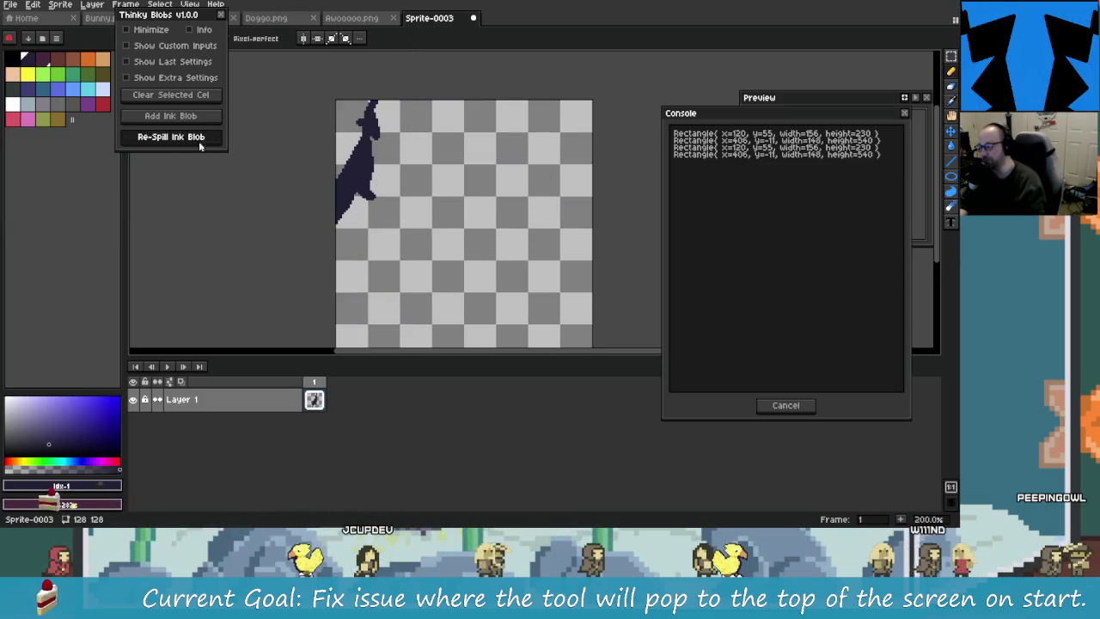
Re-spill the ink blob five more times, then clear it from the canvas
click(199, 141)
click(198, 140)
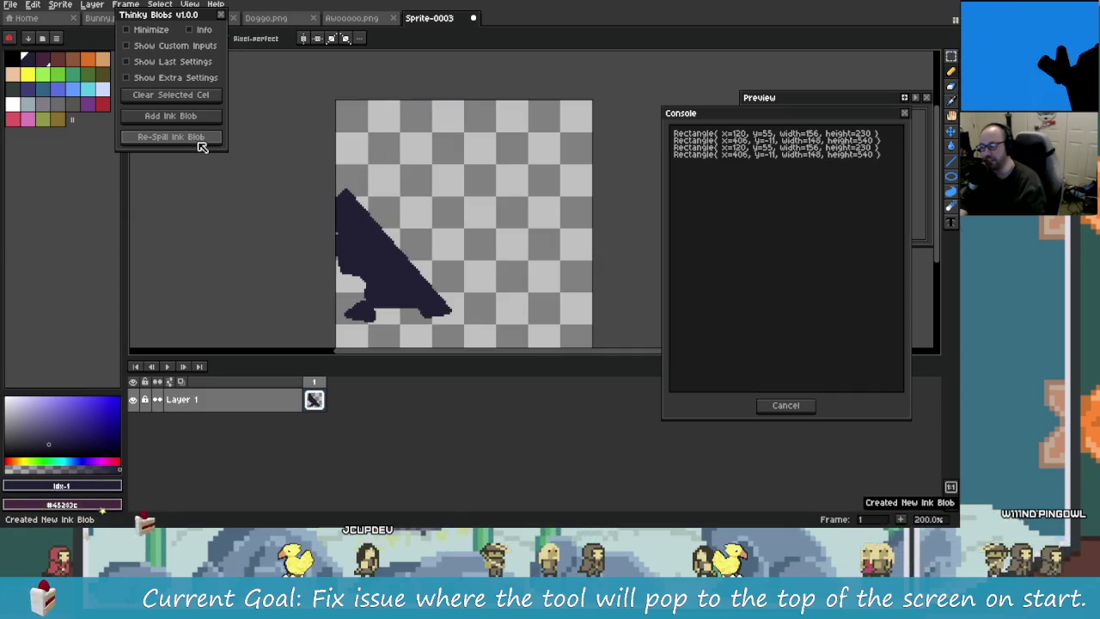
click(199, 140)
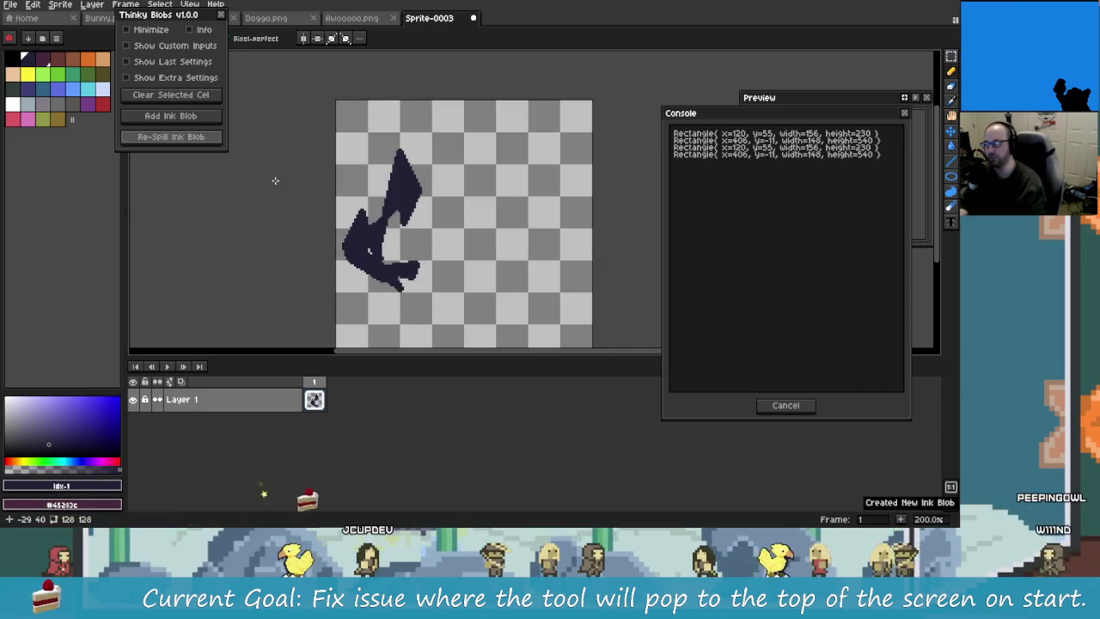
click(201, 143)
click(197, 136)
click(344, 169)
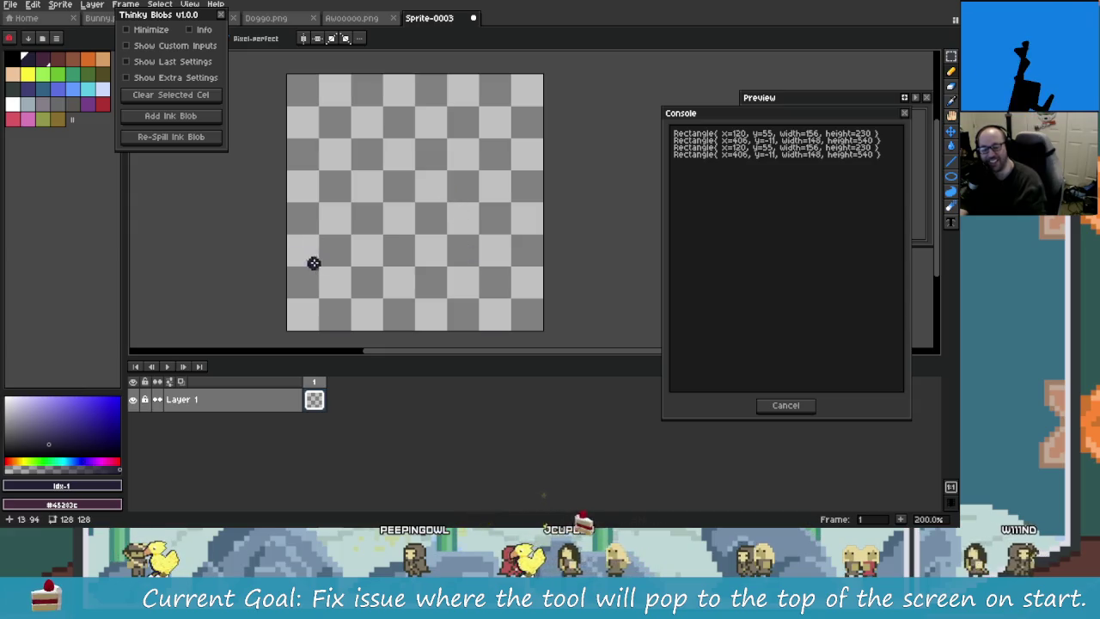
Drag the Console window up and left so it clears the Preview panel
scroll(479, 233, down, 3)
scroll(408, 122, up, 3)
scroll(408, 123, up, 1)
scroll(392, 192, down, 1)
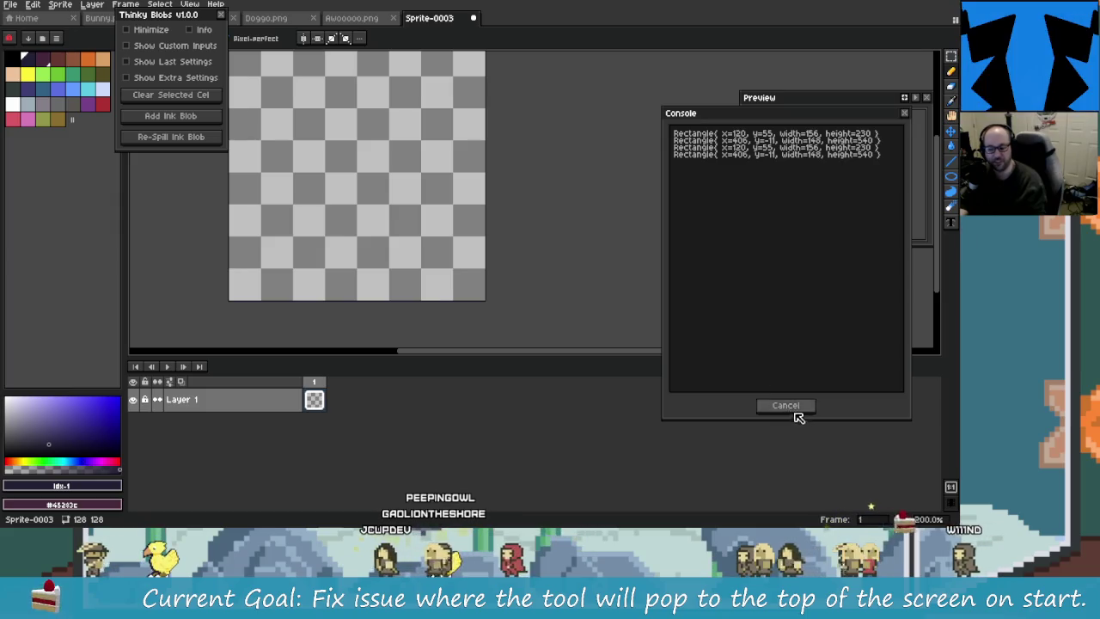
mouse_move(695, 114)
mouse_down()
mouse_move(549, 82)
mouse_move(537, 64)
mouse_up()
scroll(405, 199, up, 1)
scroll(405, 198, down, 1)
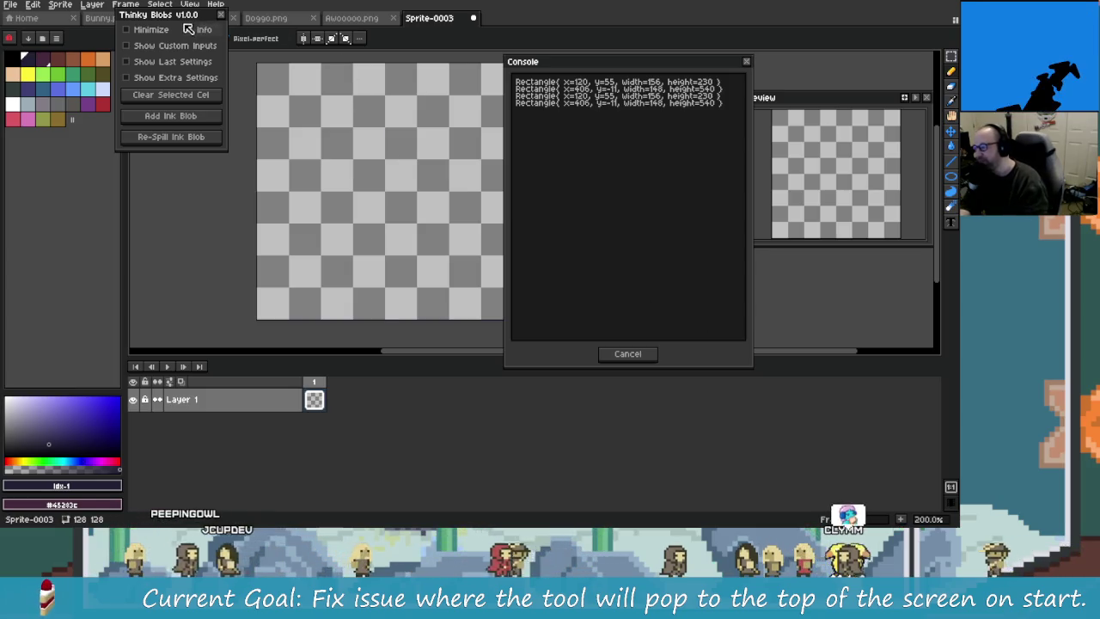
Move the Thinky Blobs dialog down and right, then switch to the Rainwave browser page
drag(184, 24, 213, 75)
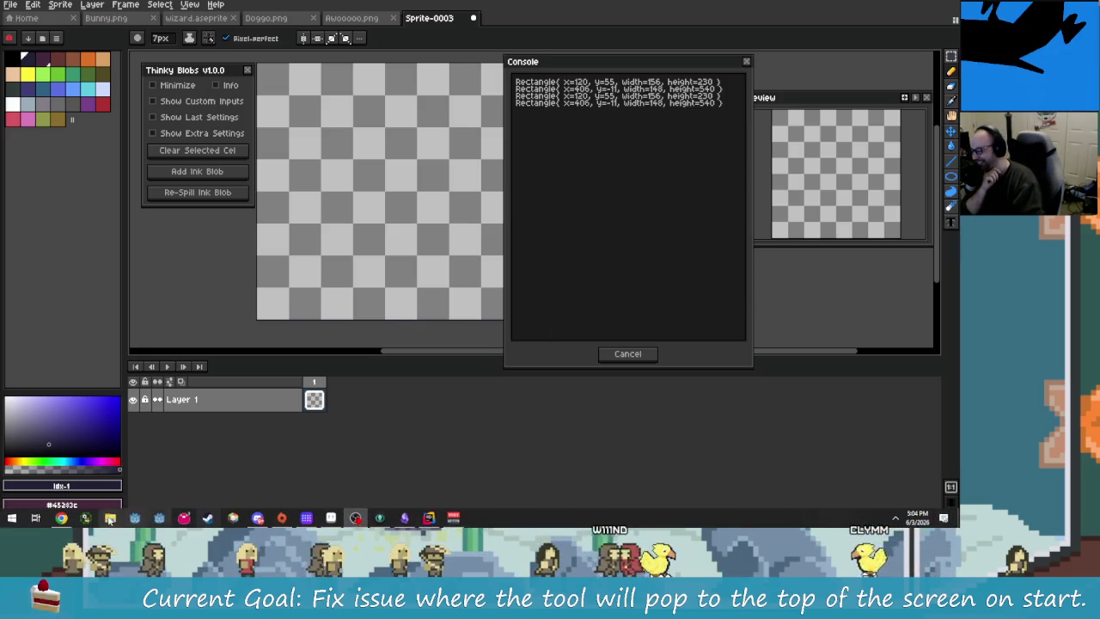
click(61, 518)
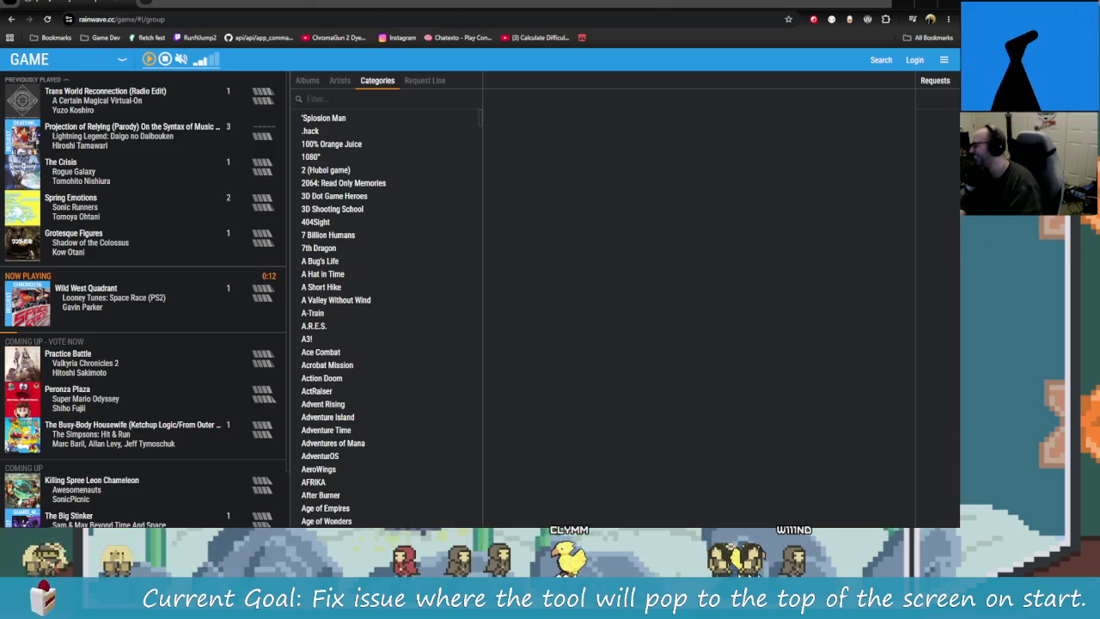
Stop Rainwave's radio stream and bring the YouTube window forward
click(165, 59)
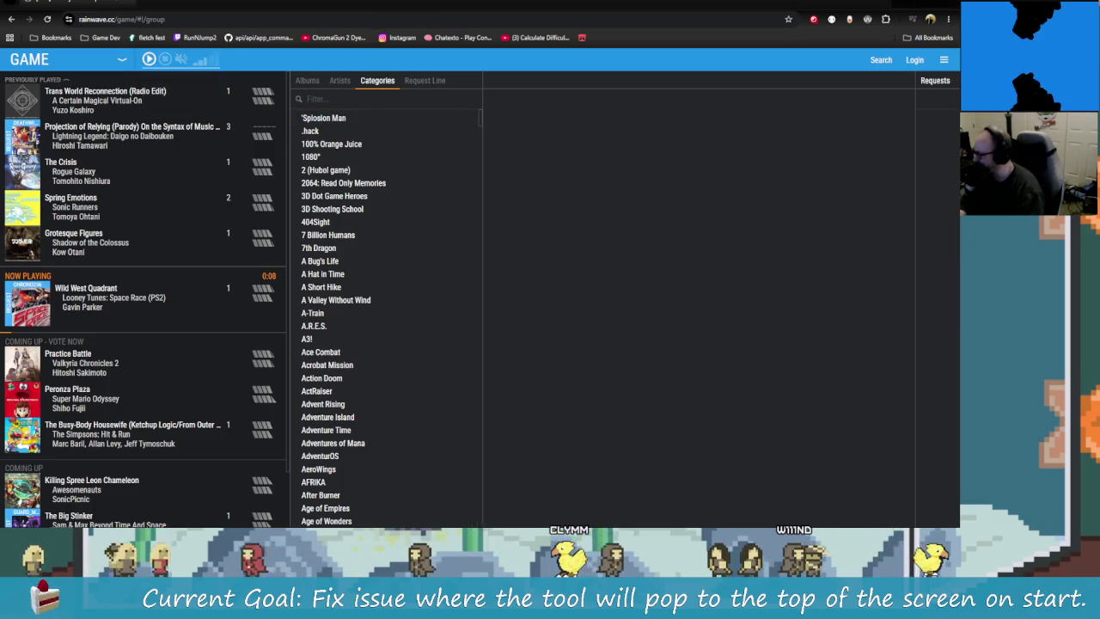
key(alt+Tab)
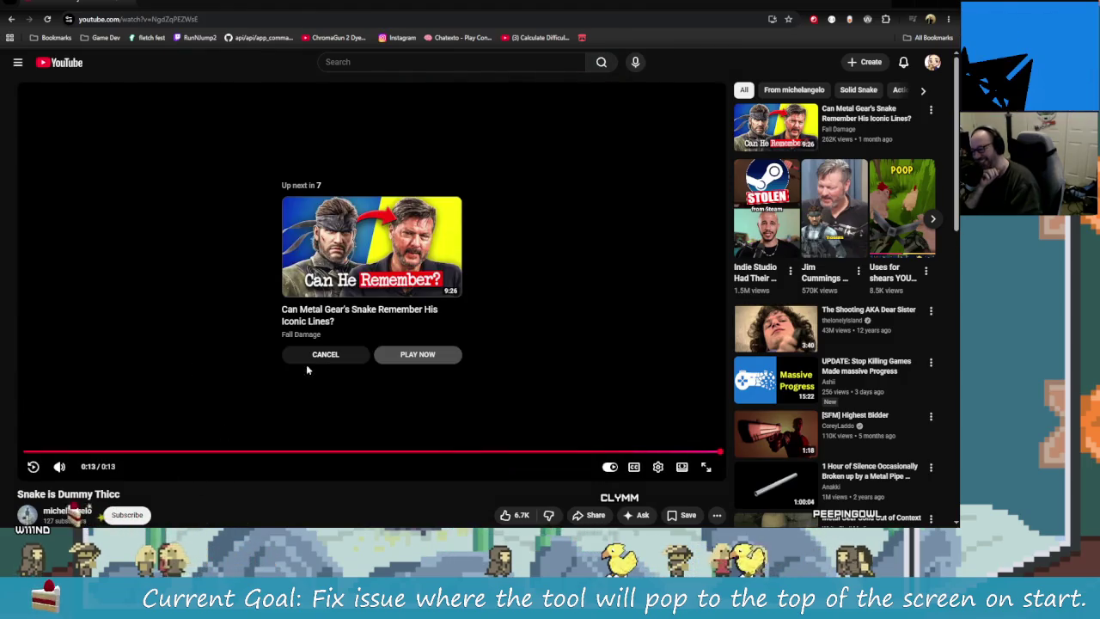
Cancel YouTube's Up Next autoplay, then go back via Rainwave to the Aseprite window
click(323, 355)
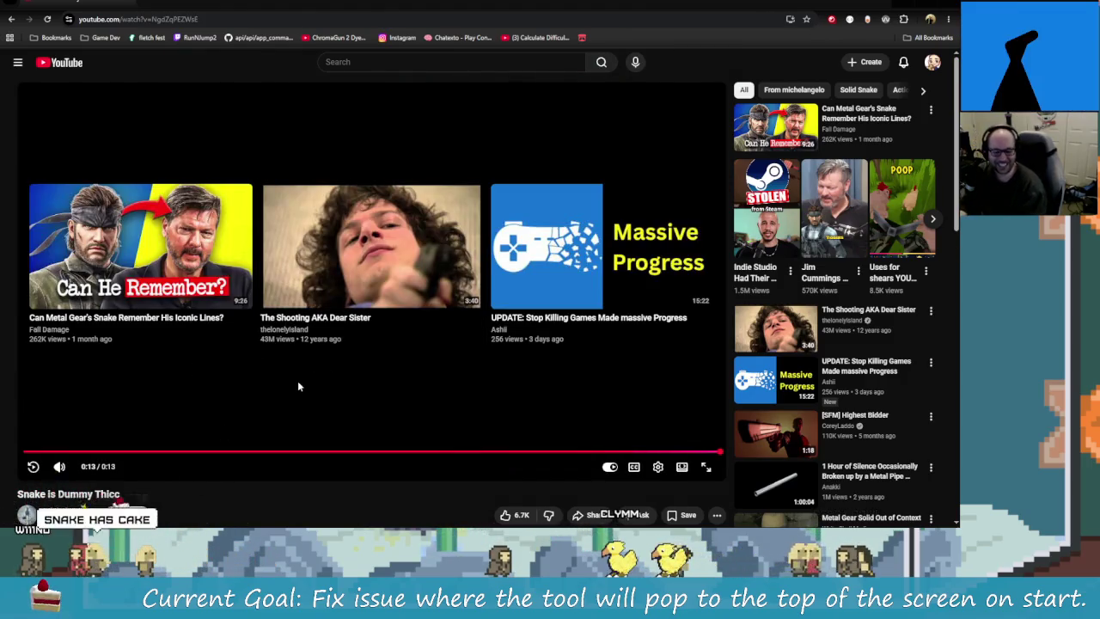
scroll(299, 386, down, 2)
scroll(300, 372, down, 3)
scroll(296, 371, down, 2)
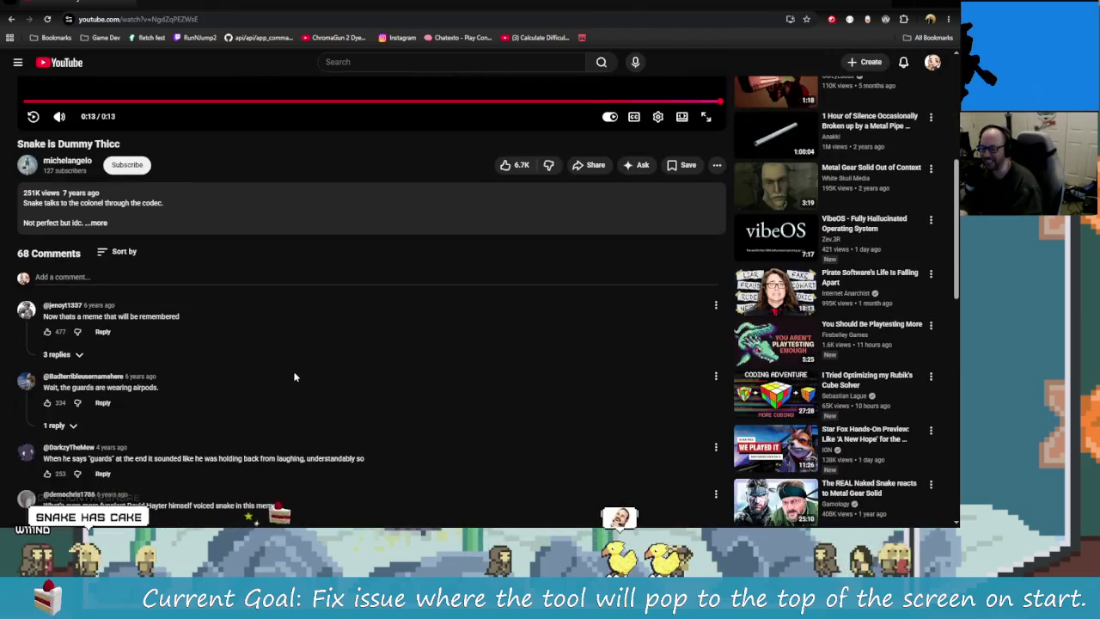
scroll(288, 374, up, 3)
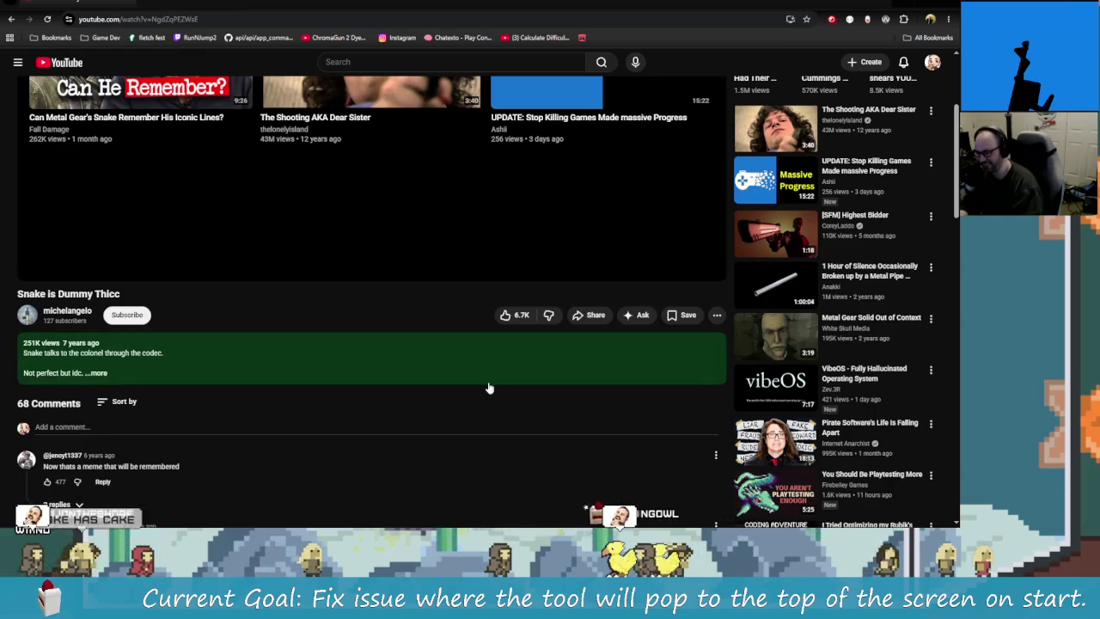
scroll(387, 385, up, 2)
scroll(287, 380, up, 1)
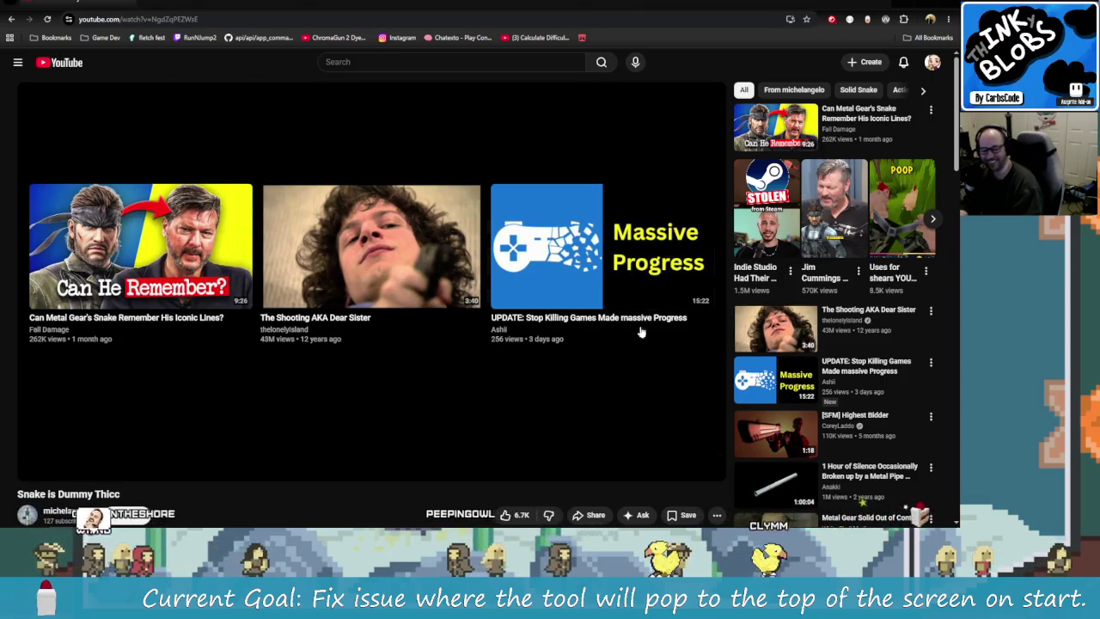
key(ctrl+Tab)
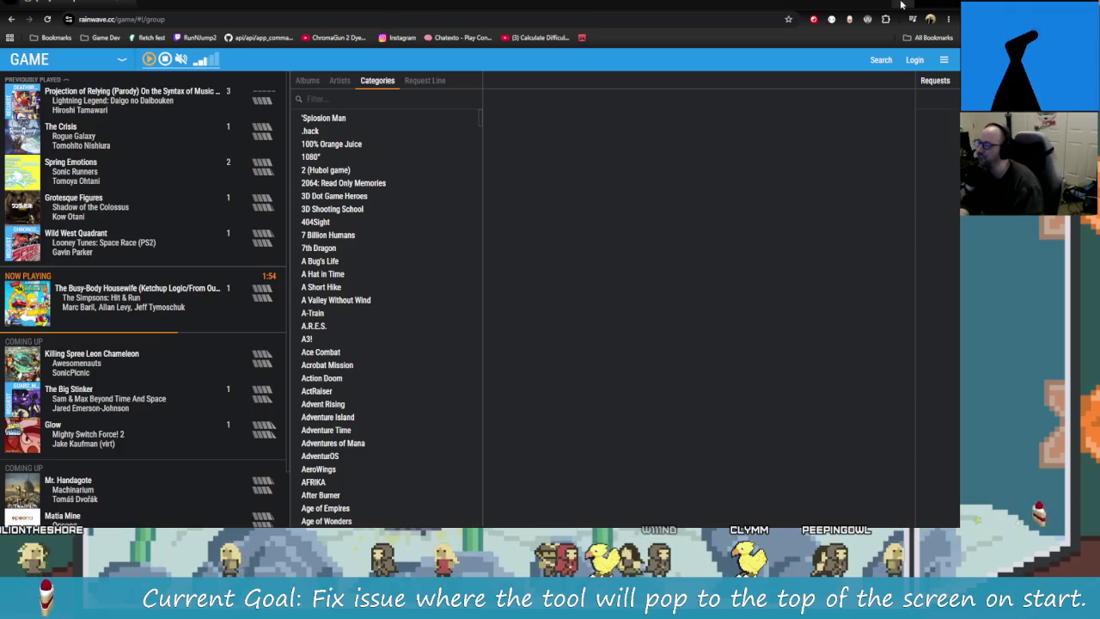
click(900, 4)
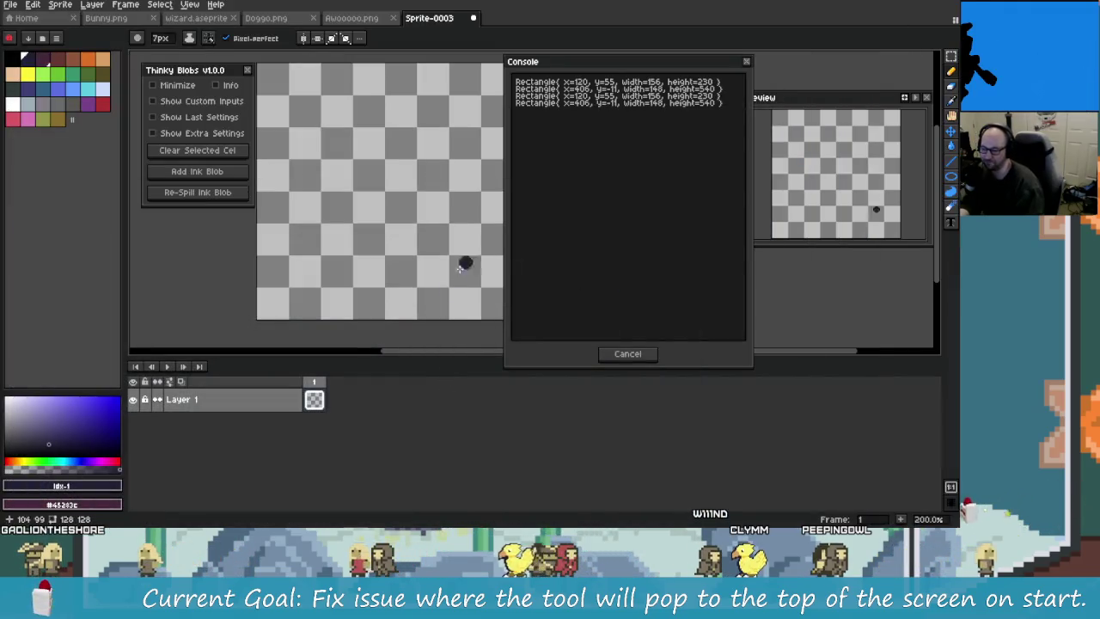
Stamp a round ink blob on the canvas, then switch to the Obsidian Thinky Blobs notes
click(357, 192)
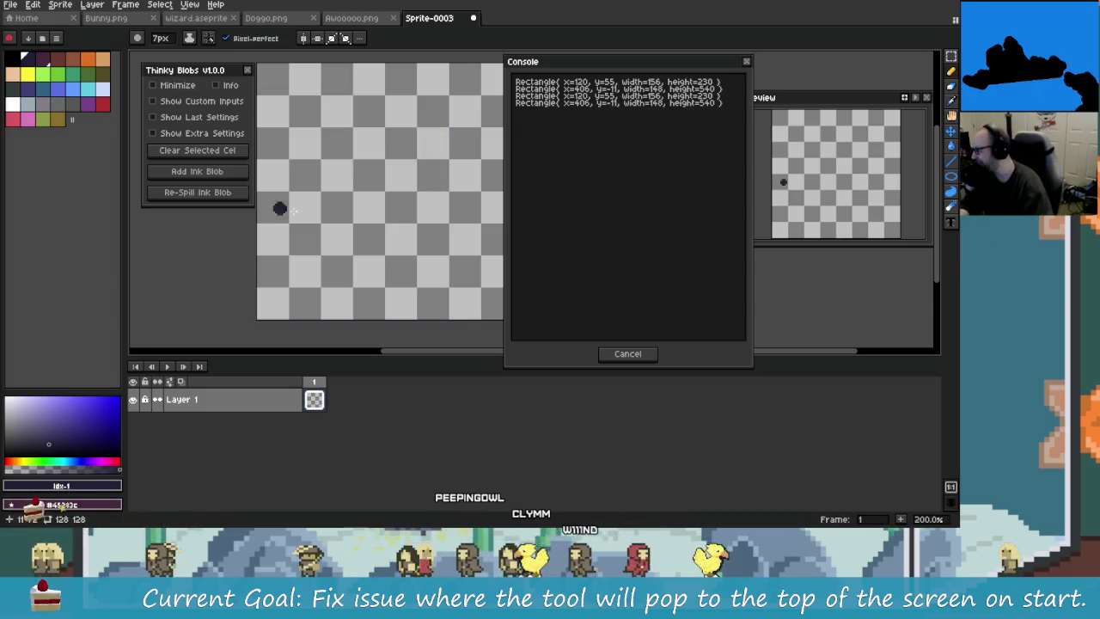
key(alt+Tab)
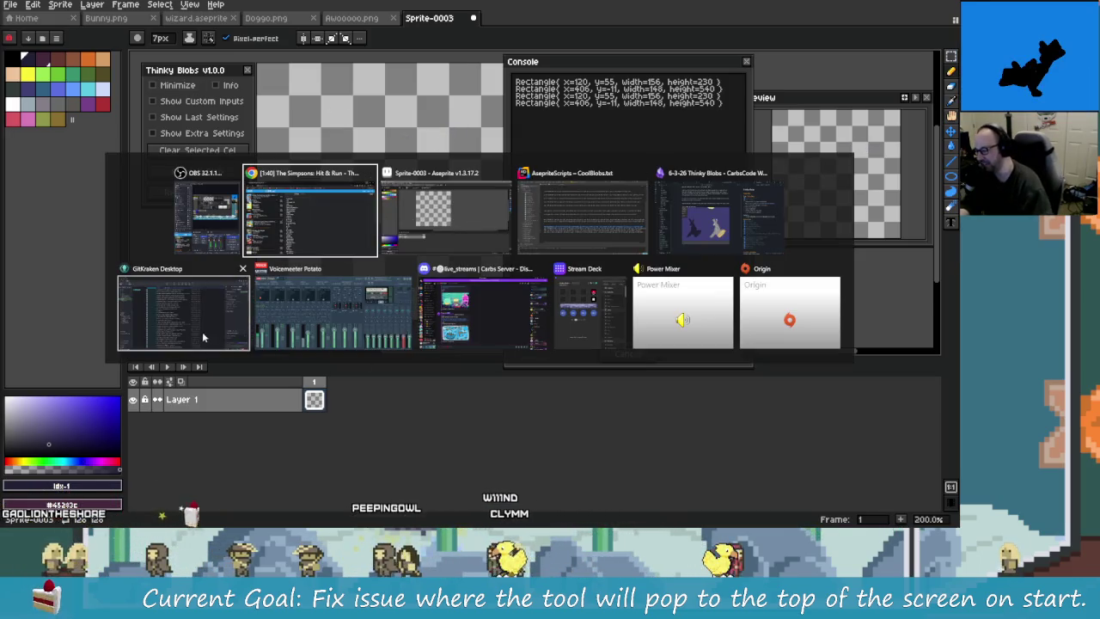
click(692, 227)
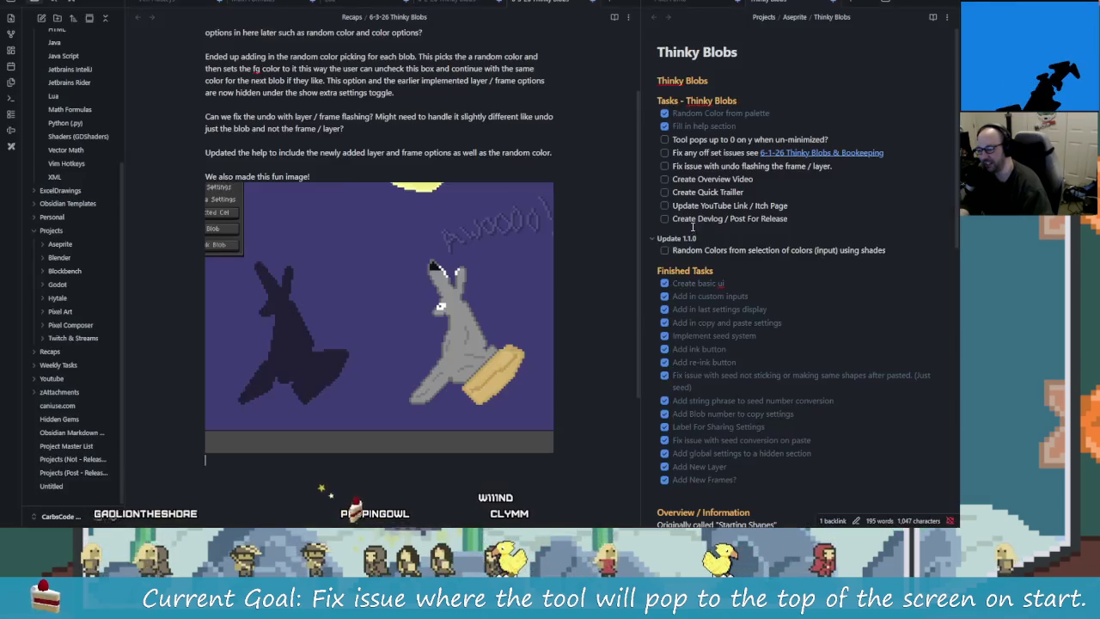
Look over the 6-3-26 Thinky Blobs recap and task list notes, then return to Aseprite
click(558, 285)
scroll(338, 252, up, 2)
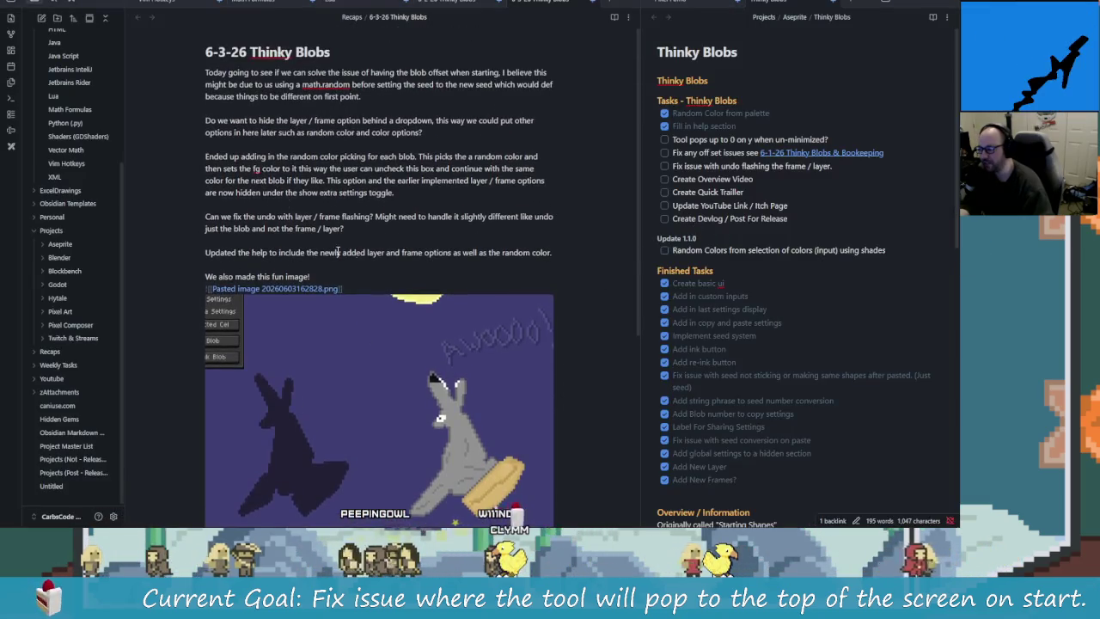
scroll(338, 252, down, 1)
scroll(569, 338, down, 2)
scroll(568, 339, up, 3)
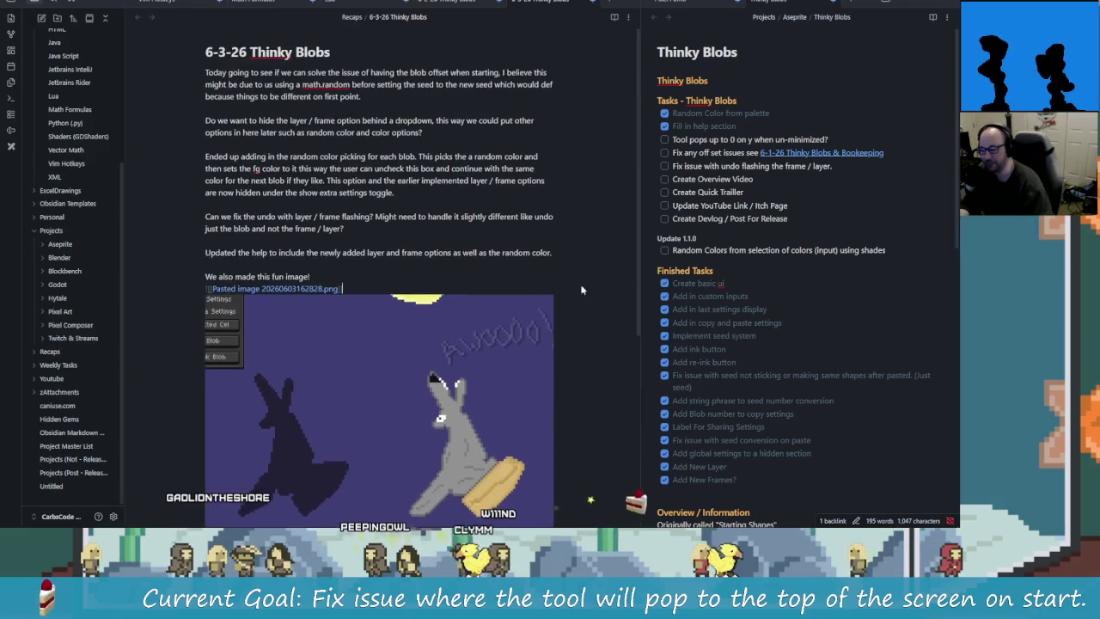
click(685, 139)
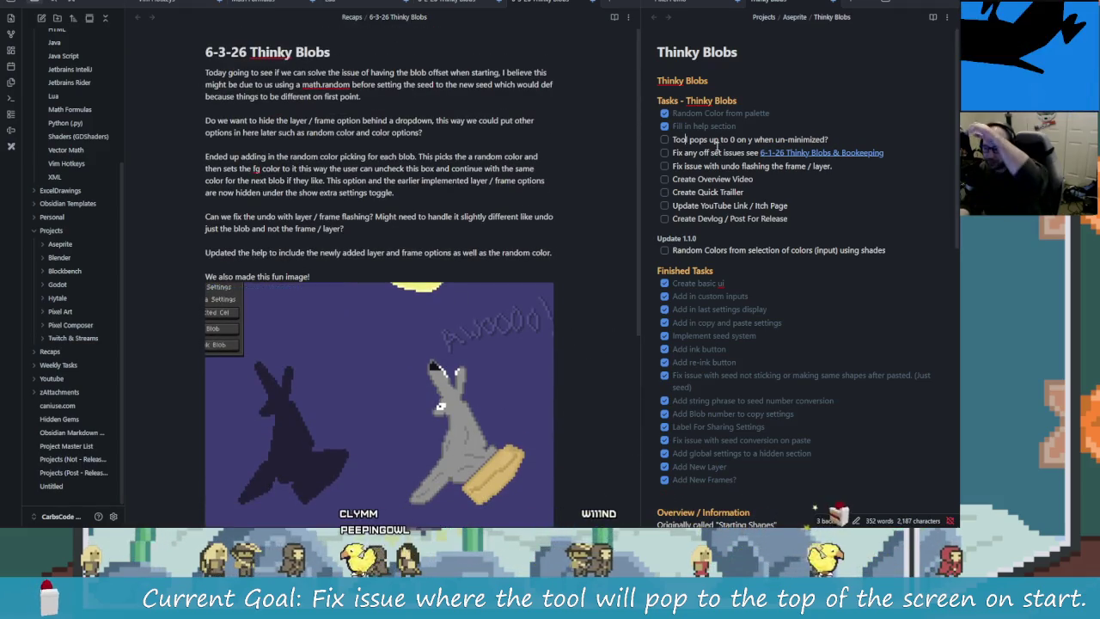
key(alt+Tab)
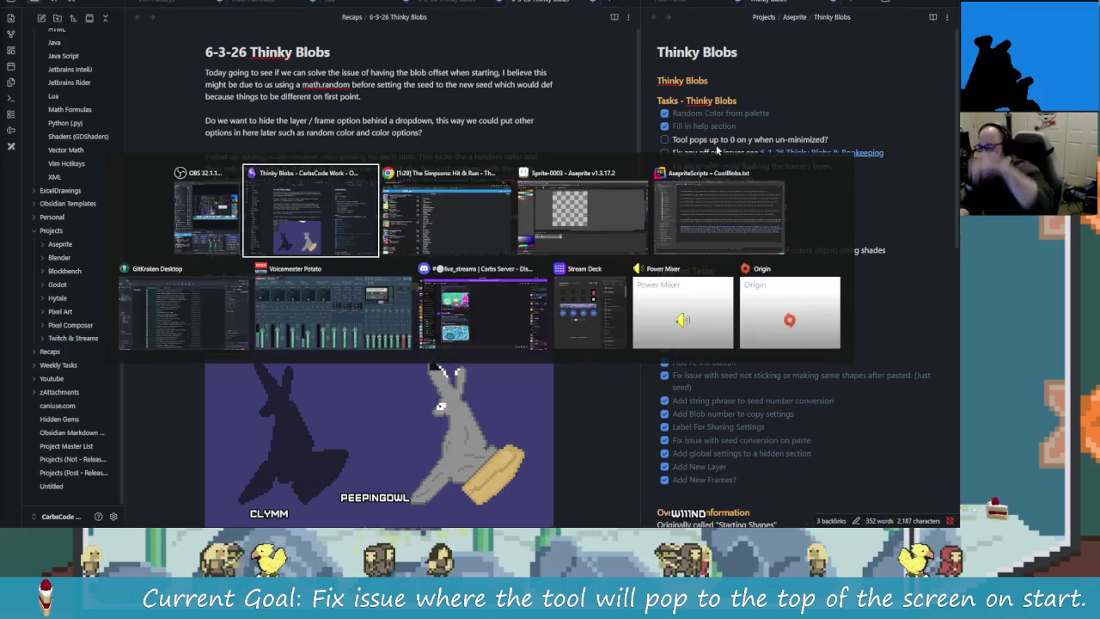
key(Tab)
key(Tab)
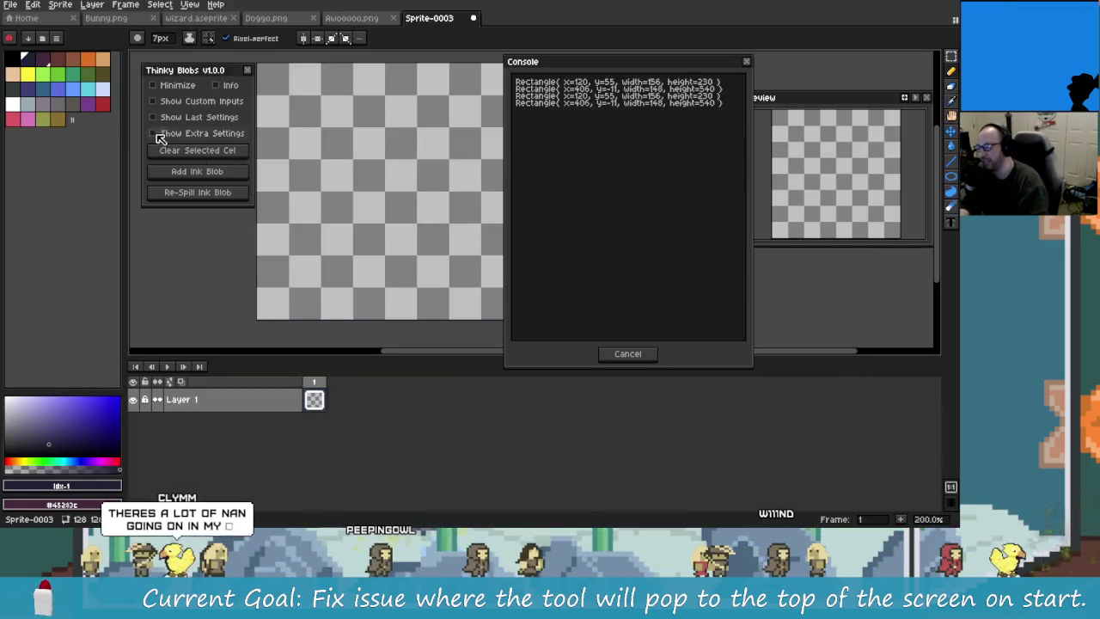
Tick Minimize in the Thinky Blobs dialog to test its jump, then switch to Rider
click(159, 86)
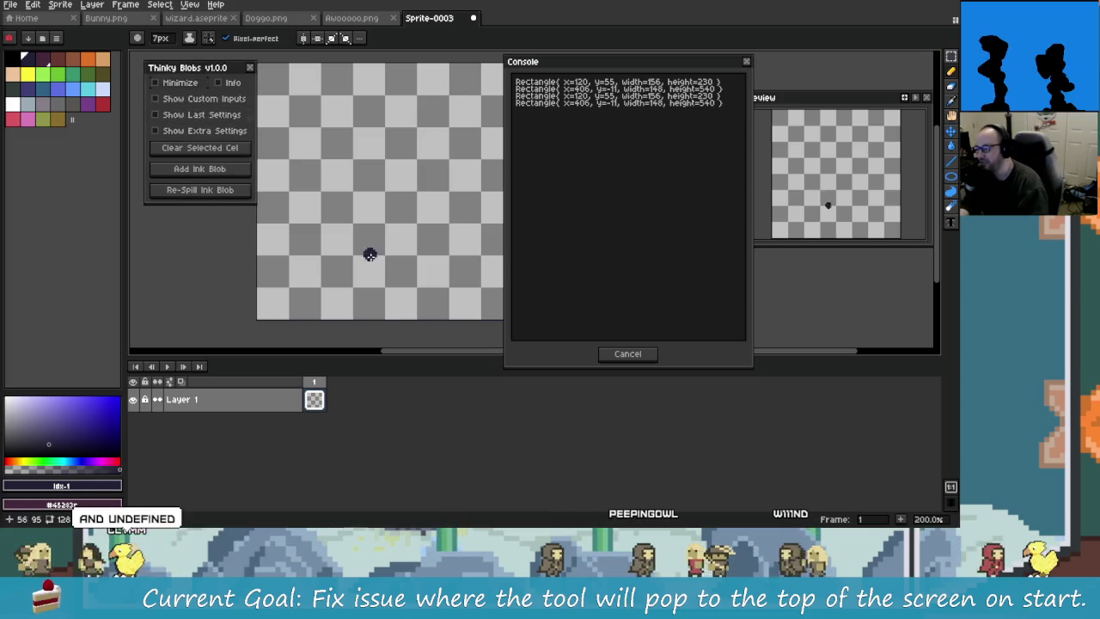
key(alt+Tab)
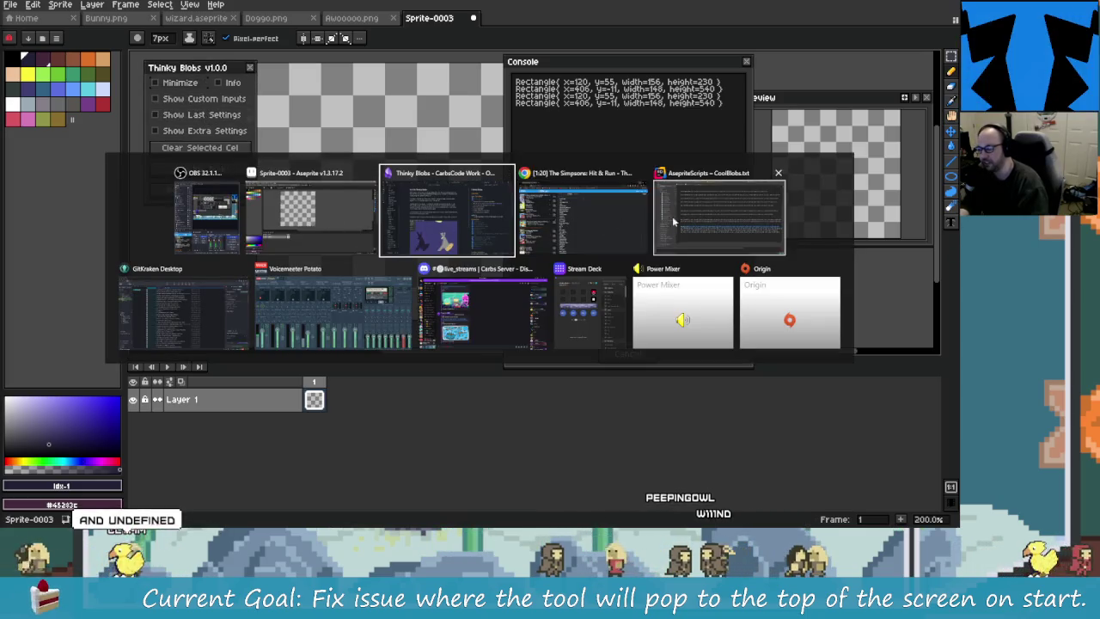
key(Tab)
key(Tab)
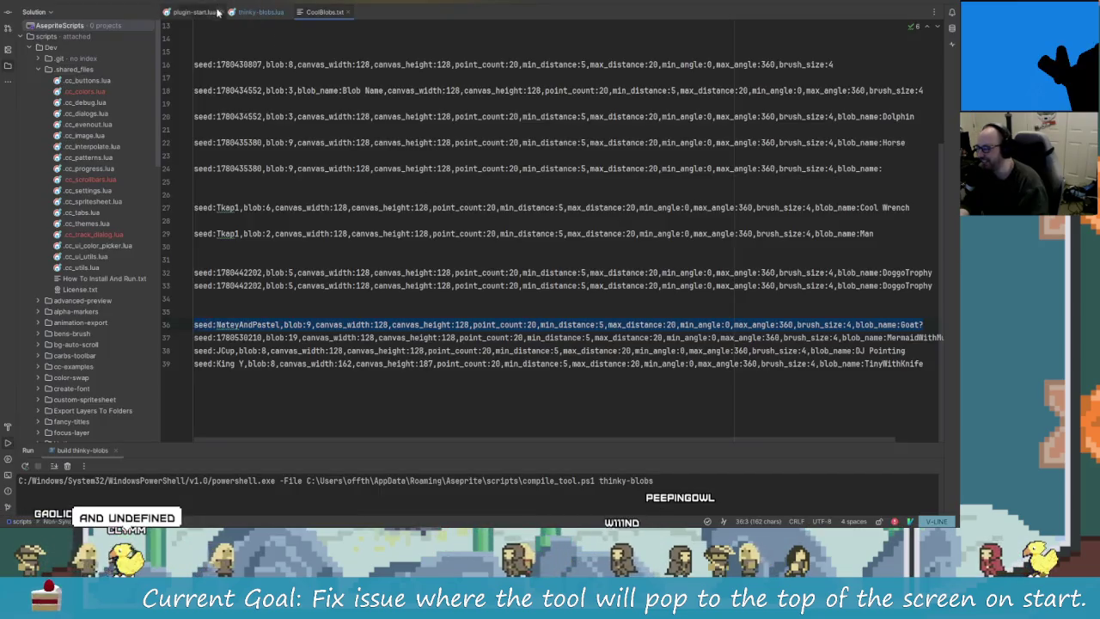
Bring up thinky-blobs.lua in Rider and scroll through the ThinkyBlobs_CreateShape and ThinkyBlobs_ResetState functions
key(ctrl+Tab)
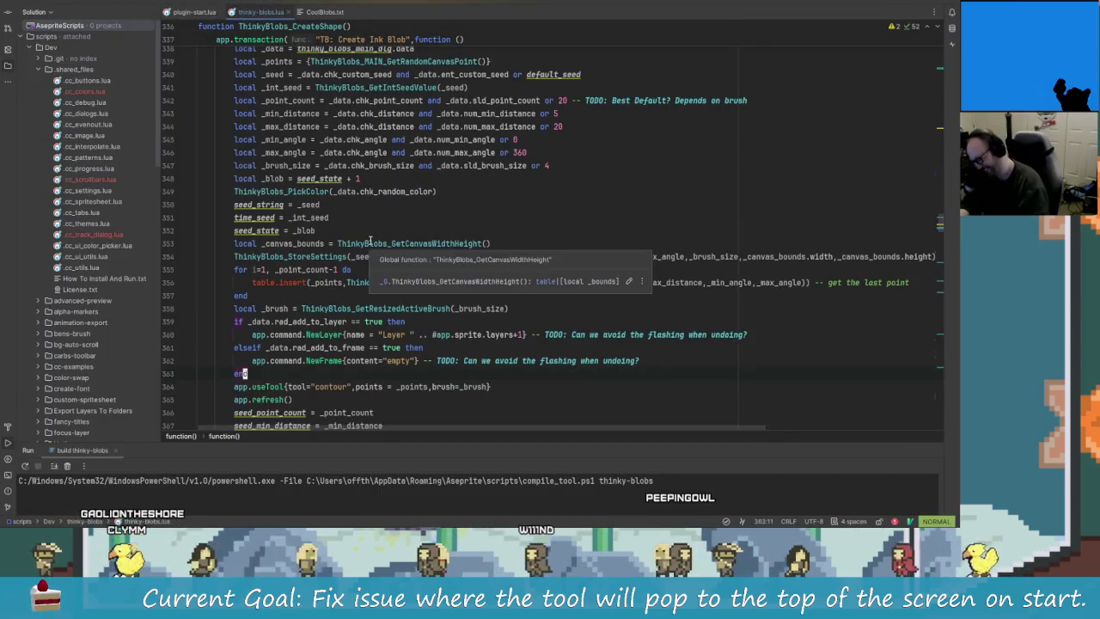
scroll(399, 297, down, 1)
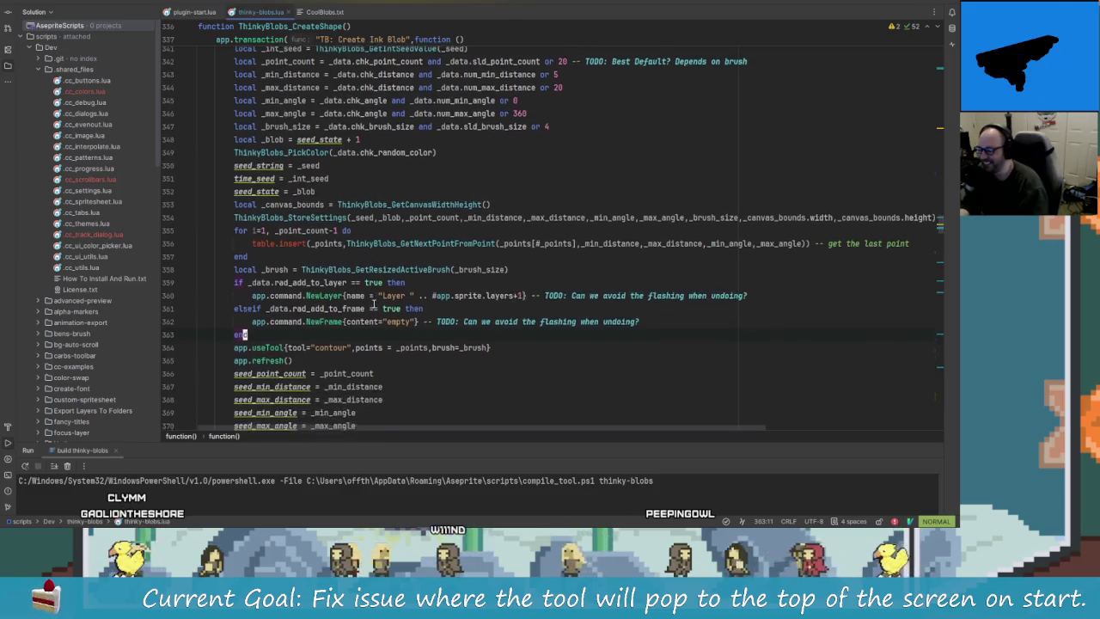
scroll(391, 296, down, 3)
scroll(383, 294, down, 4)
scroll(374, 294, down, 4)
scroll(361, 288, up, 7)
scroll(348, 280, up, 7)
scroll(335, 272, up, 3)
scroll(309, 245, up, 3)
scroll(288, 219, up, 4)
scroll(262, 190, down, 6)
scroll(241, 168, down, 1)
key(alt+Tab)
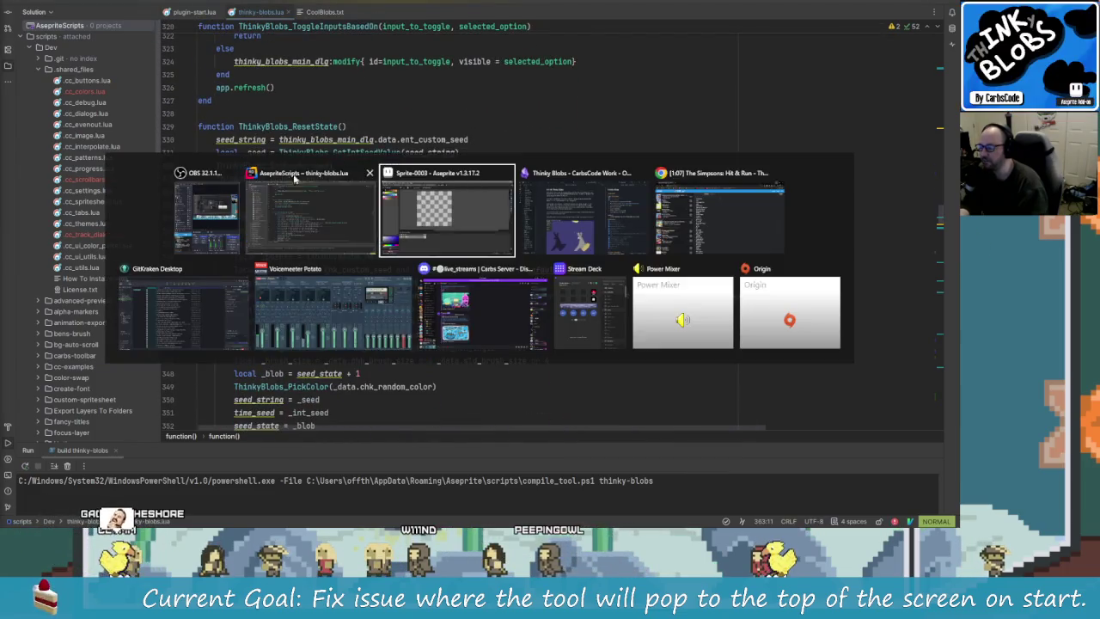
Expand the custom inputs, last settings and extra settings sections while moving and resizing the dialog
click(177, 100)
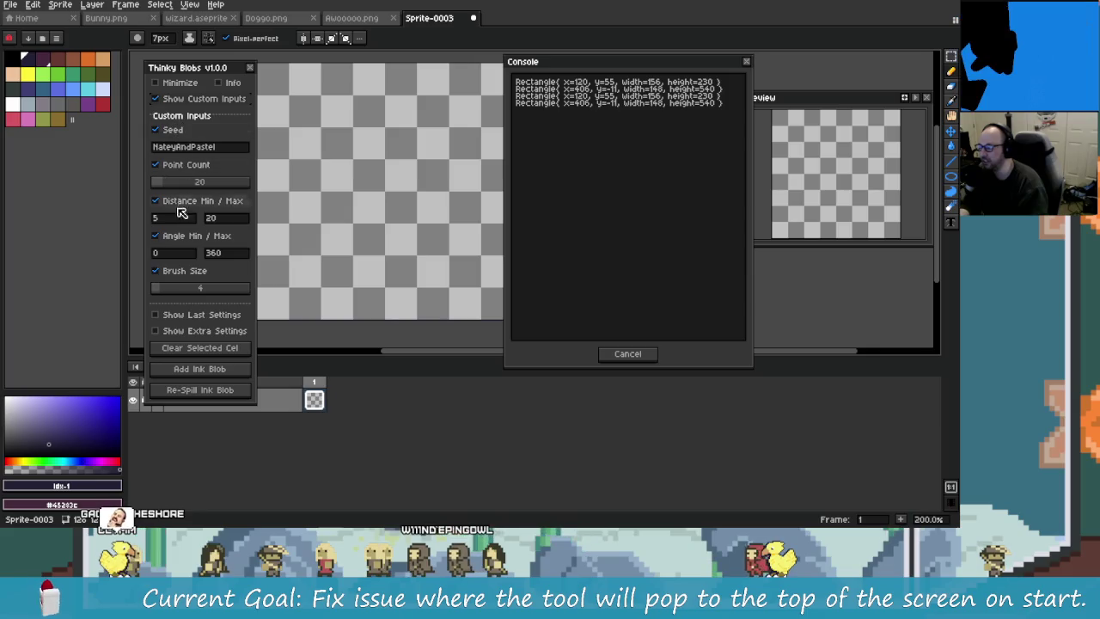
click(185, 316)
drag(212, 22, 208, 0)
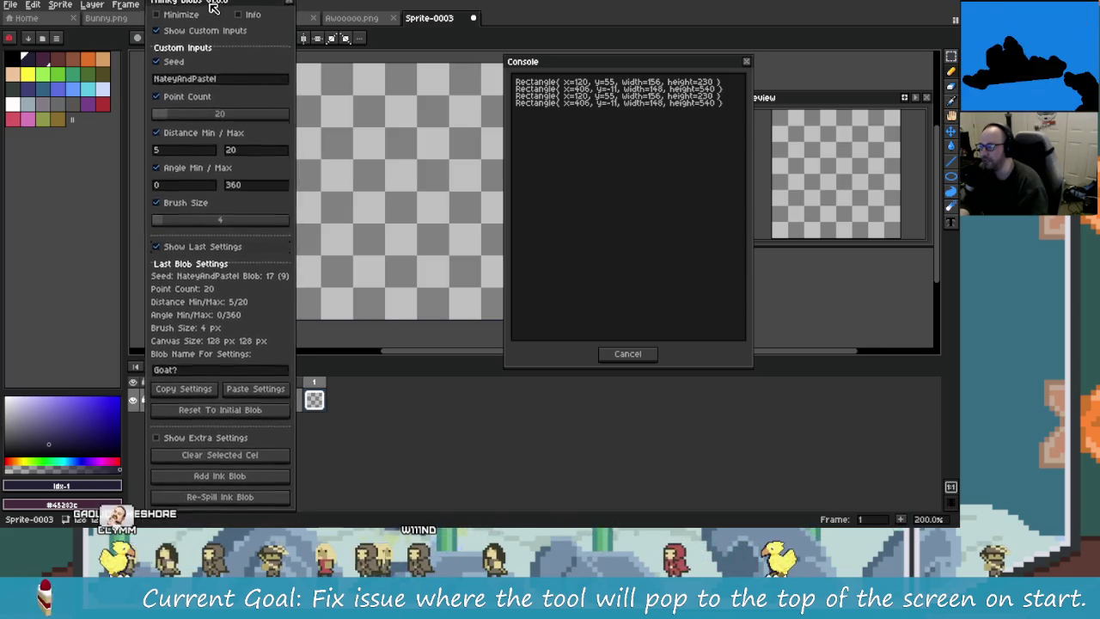
click(188, 433)
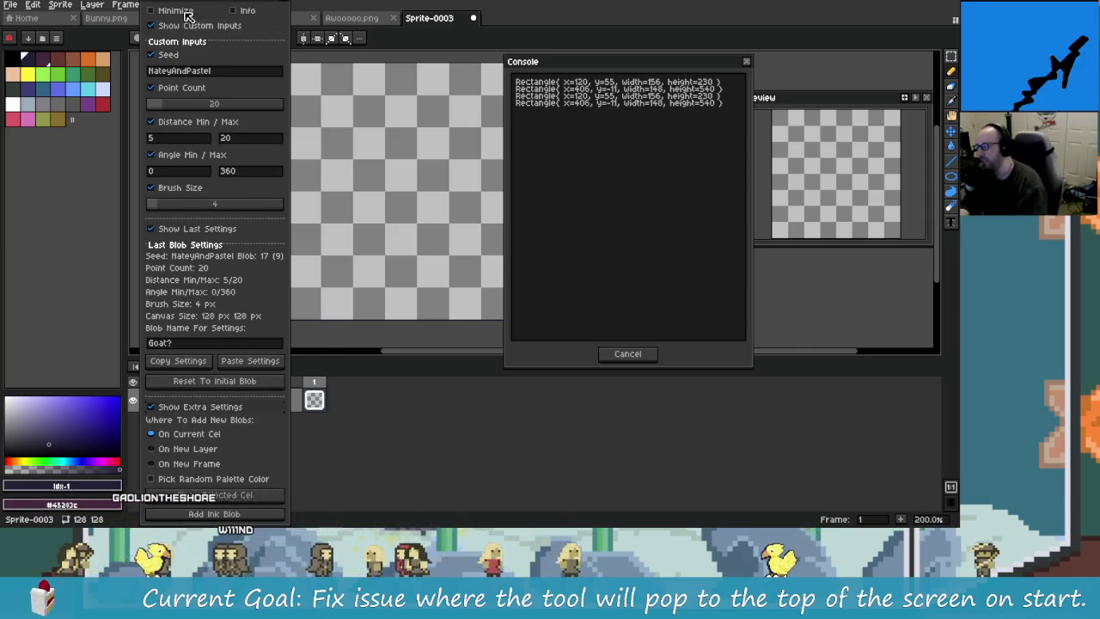
drag(188, 15, 197, 4)
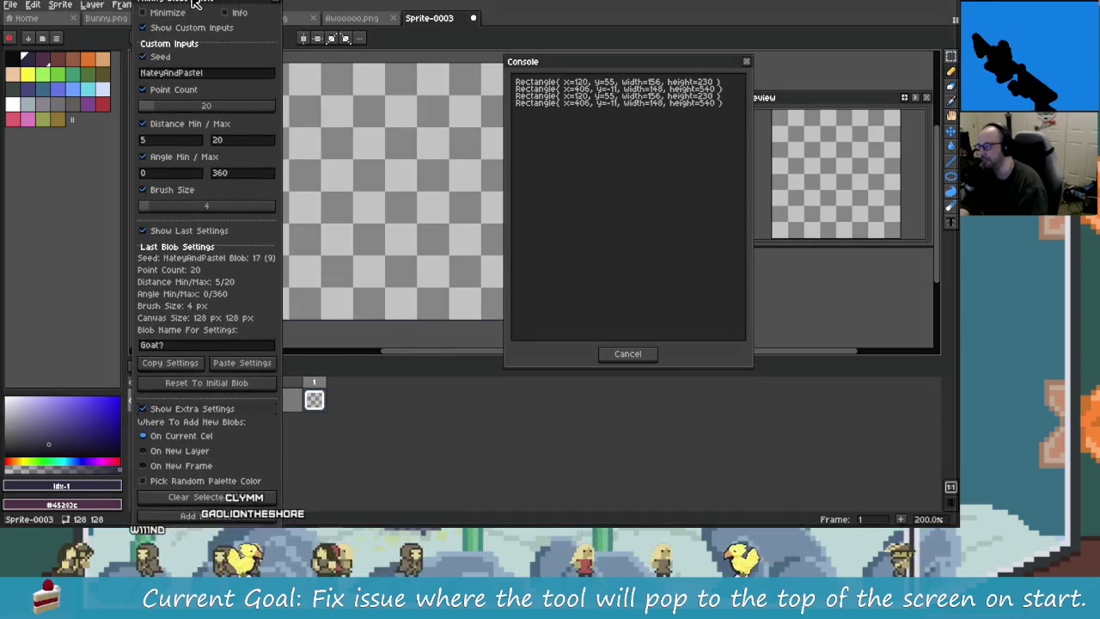
double_click(197, 4)
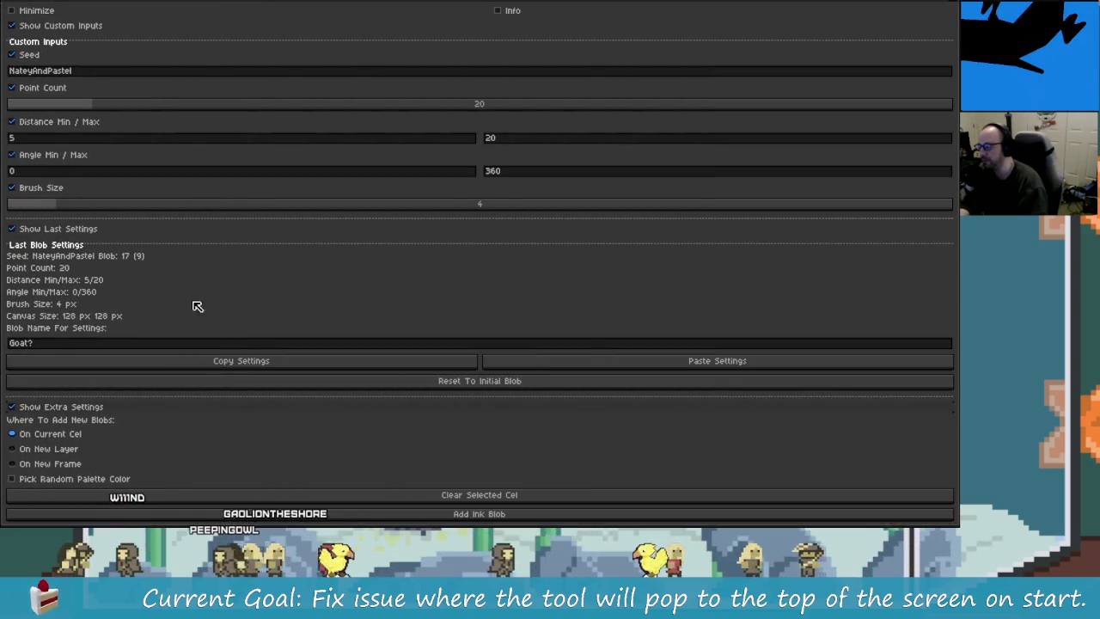
double_click(188, 2)
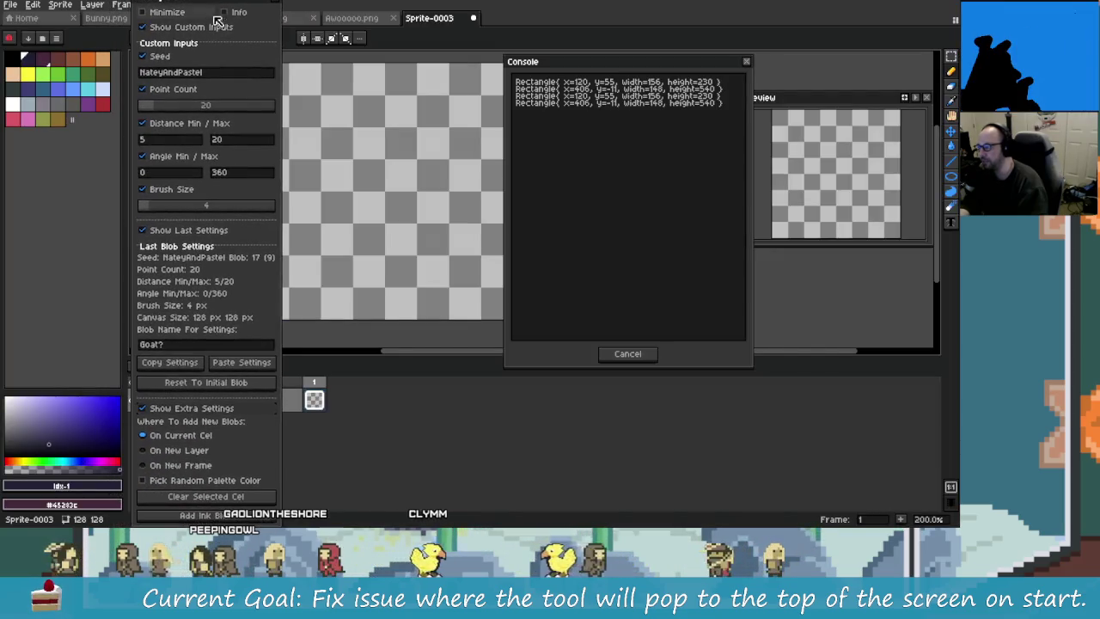
Hide the custom inputs and last blob settings sections, then move the dialog back down
click(189, 25)
click(189, 42)
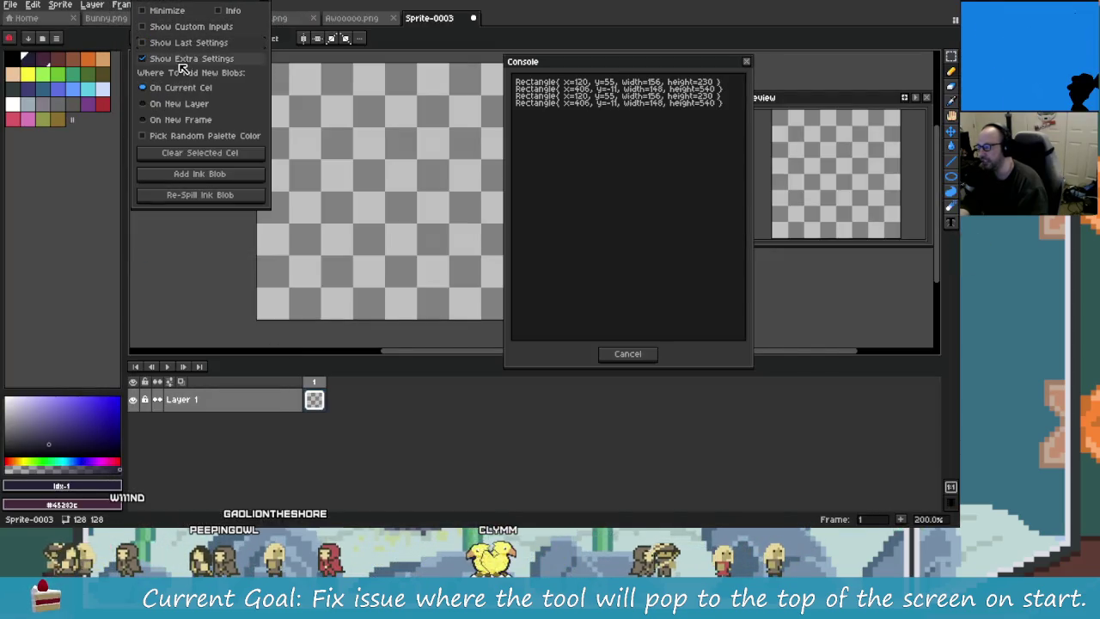
drag(188, 2, 191, 5)
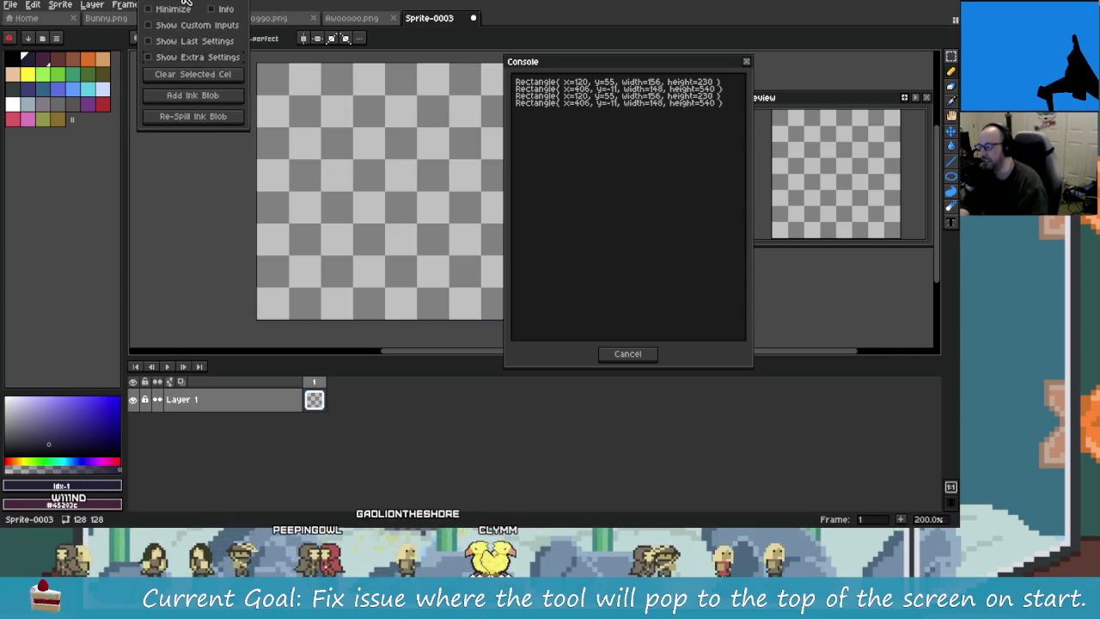
drag(181, 4, 182, 51)
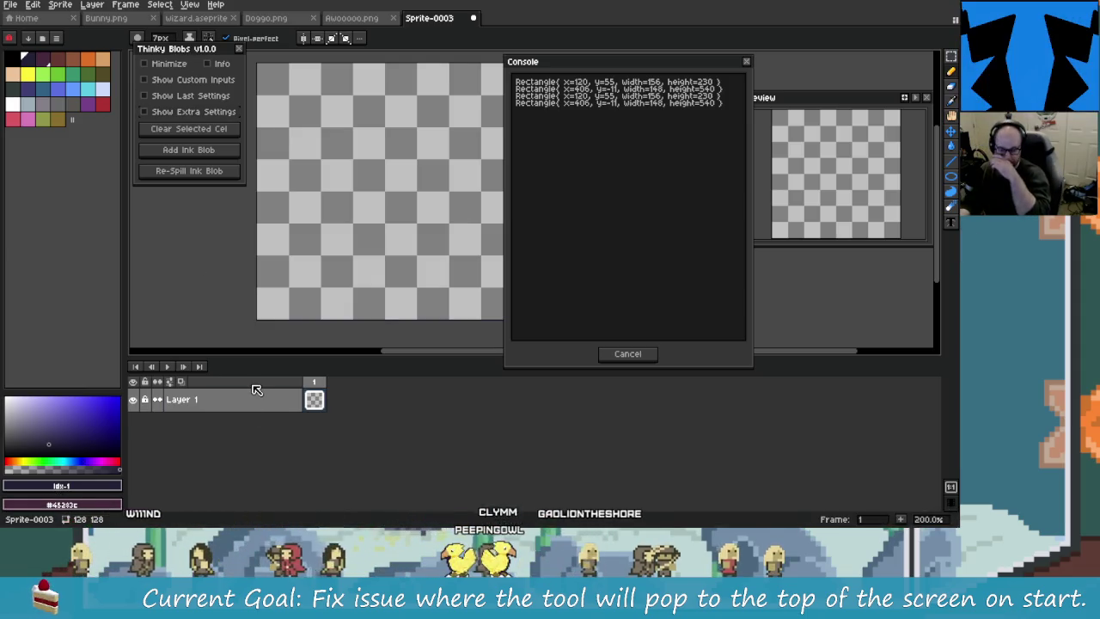
Re-show all three sections and toggle the last and extra settings checkboxes to watch the dialog jump
click(160, 112)
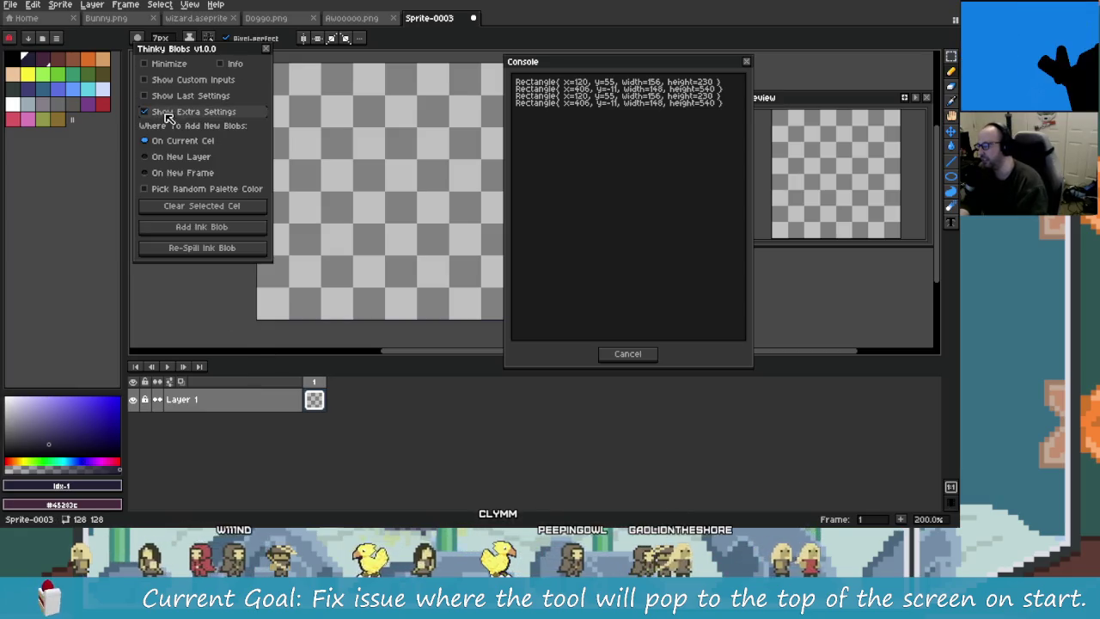
click(179, 96)
click(183, 83)
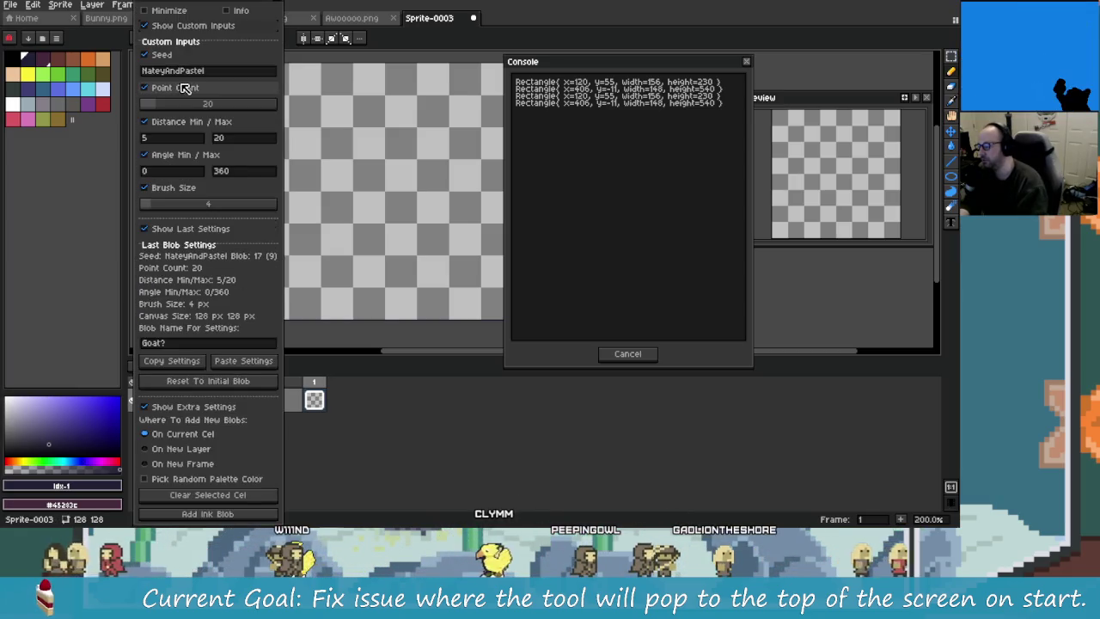
click(189, 26)
click(181, 59)
click(181, 58)
click(184, 26)
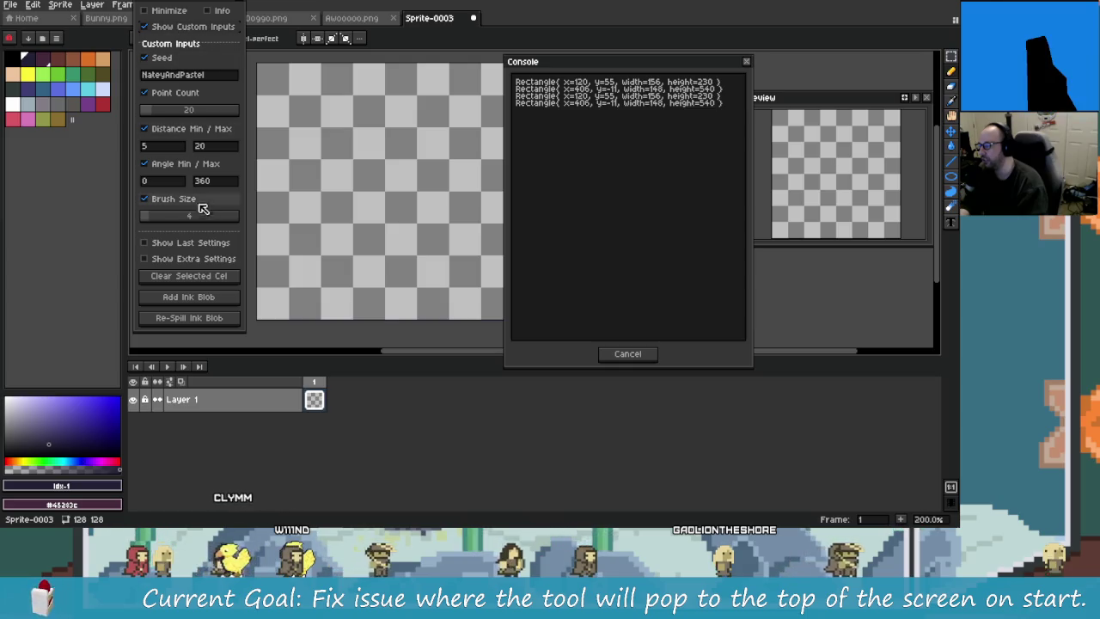
click(178, 244)
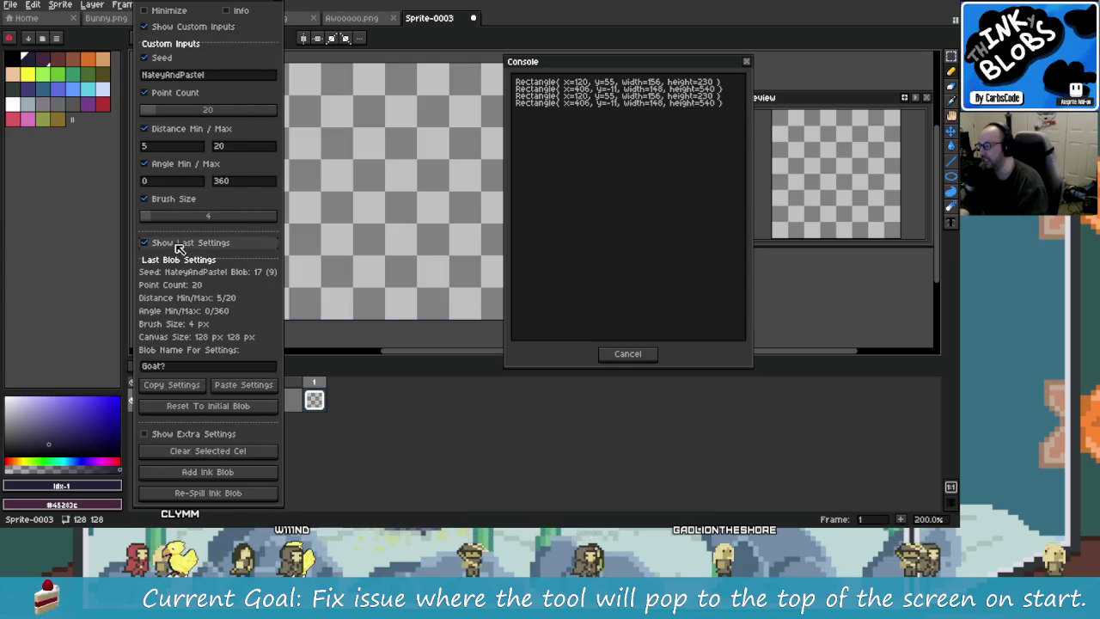
Move the dialog down, collapse custom inputs to reproduce the jump, and reposition it again
drag(207, 4, 209, 67)
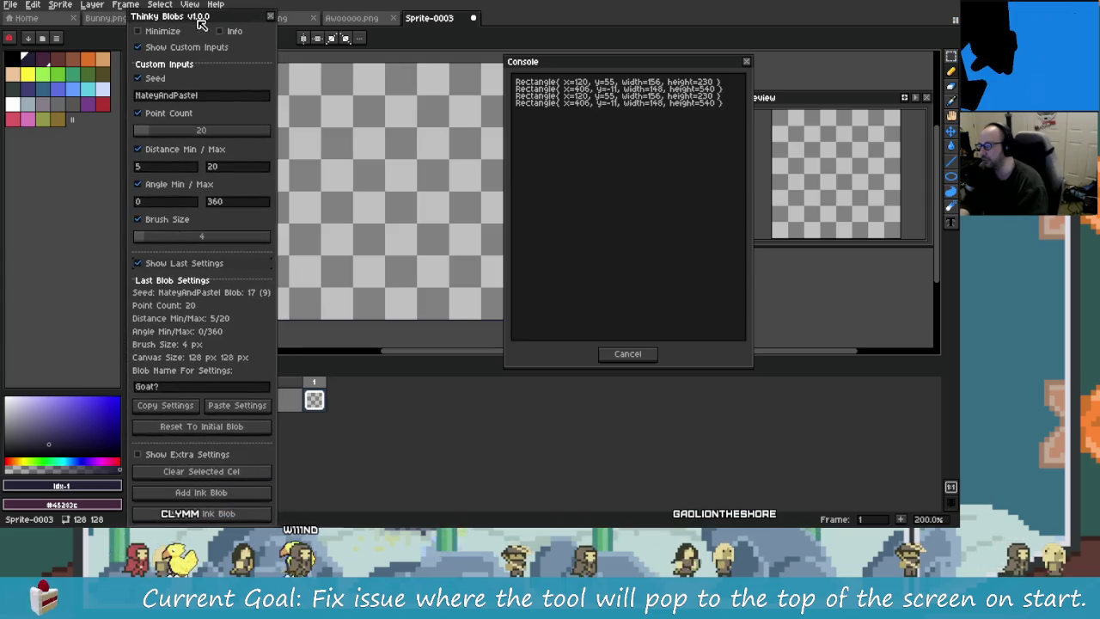
click(172, 47)
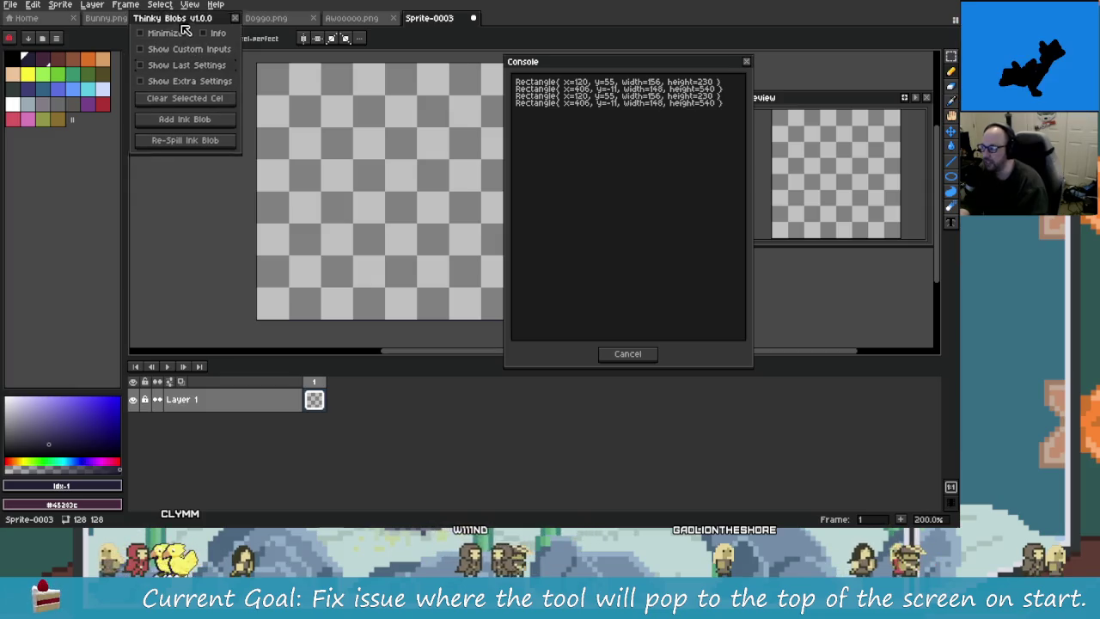
drag(179, 18, 191, 67)
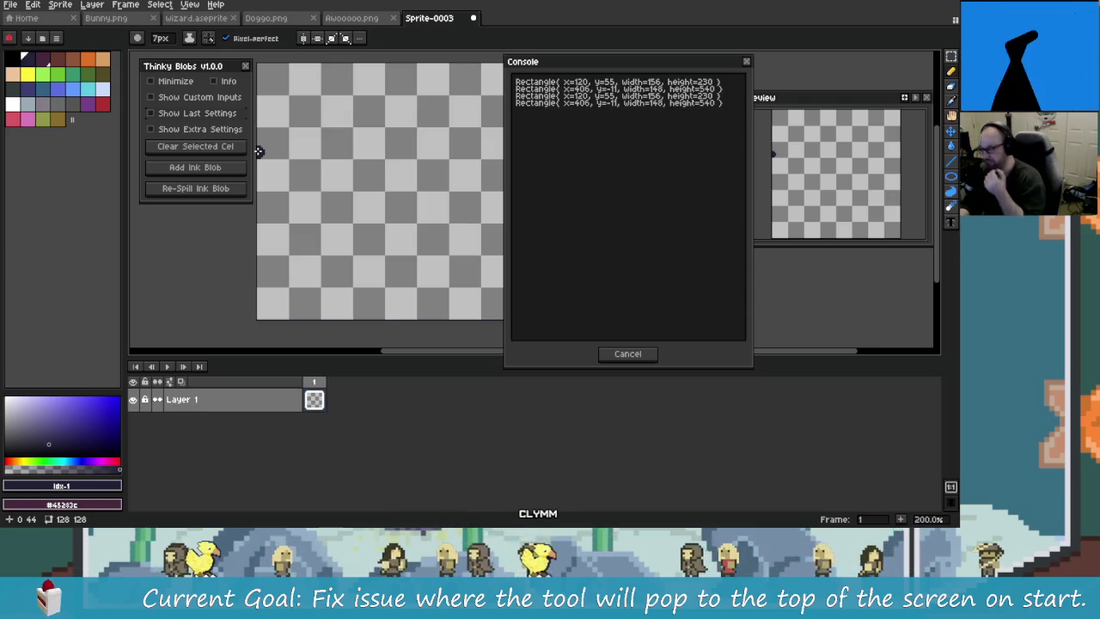
key(alt+Tab)
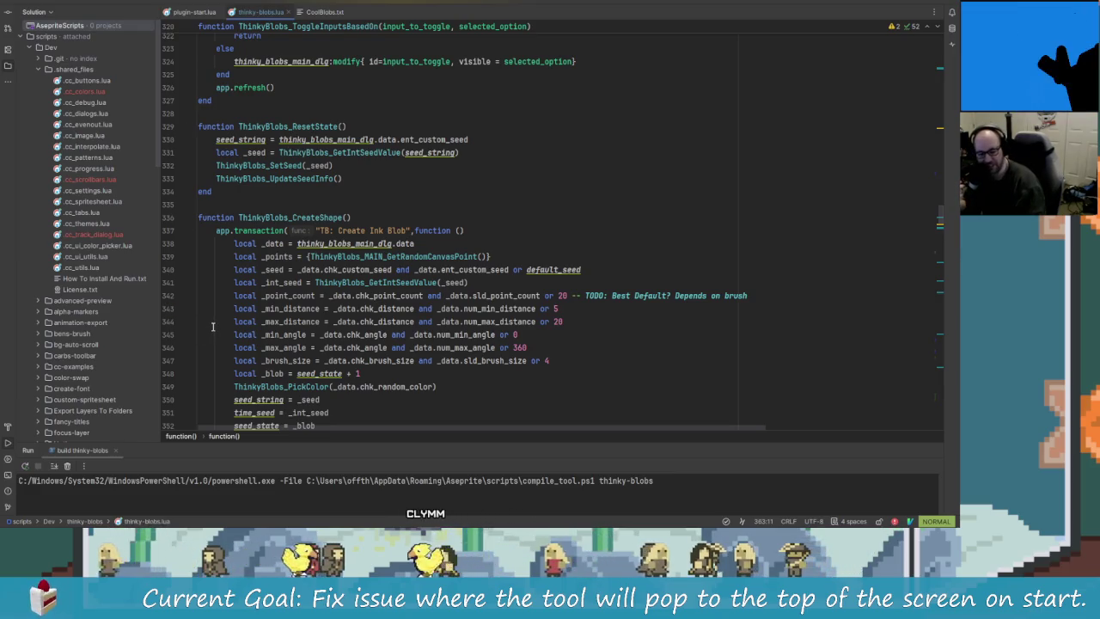
Step down through the ThinkyBlobs_CreateShape code in Rider to around line 360
click(299, 308)
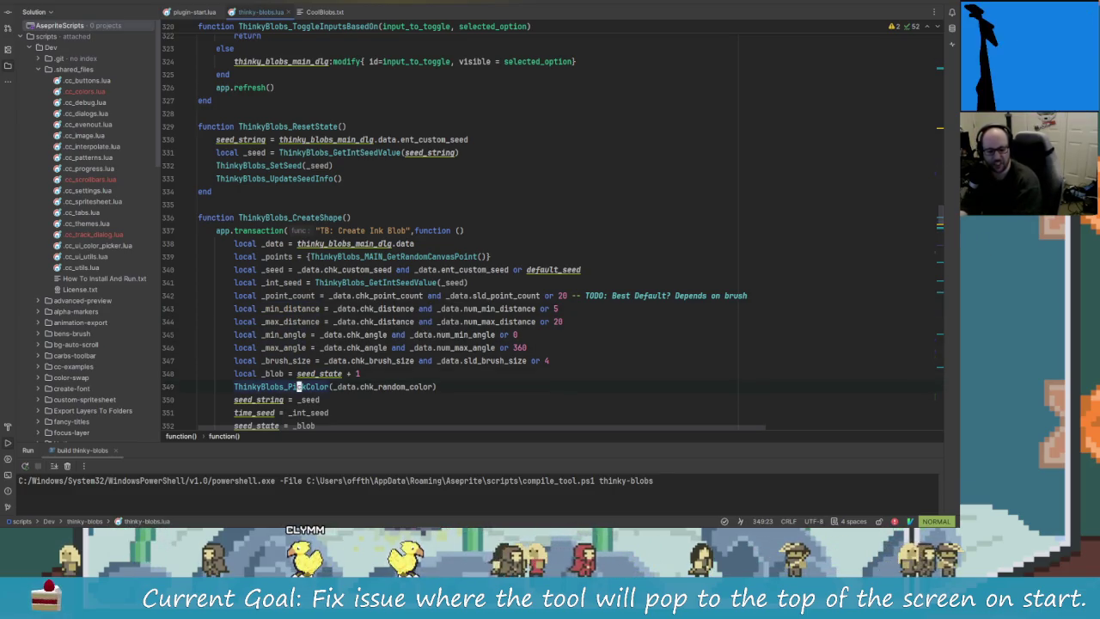
key(j)
key(j)
key(j)
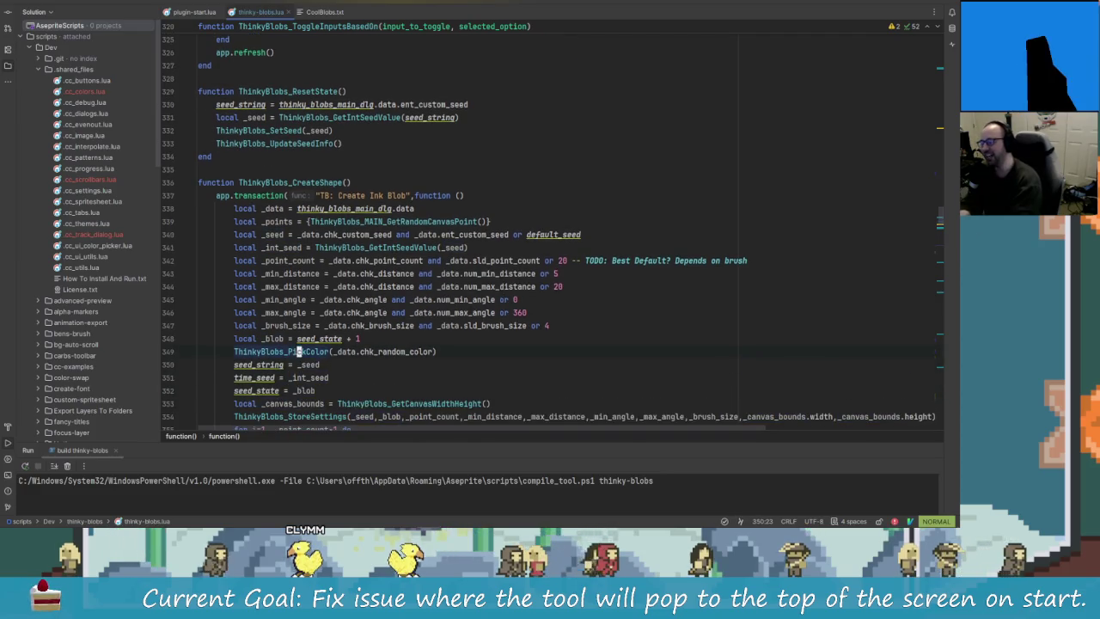
key(j)
key(j)
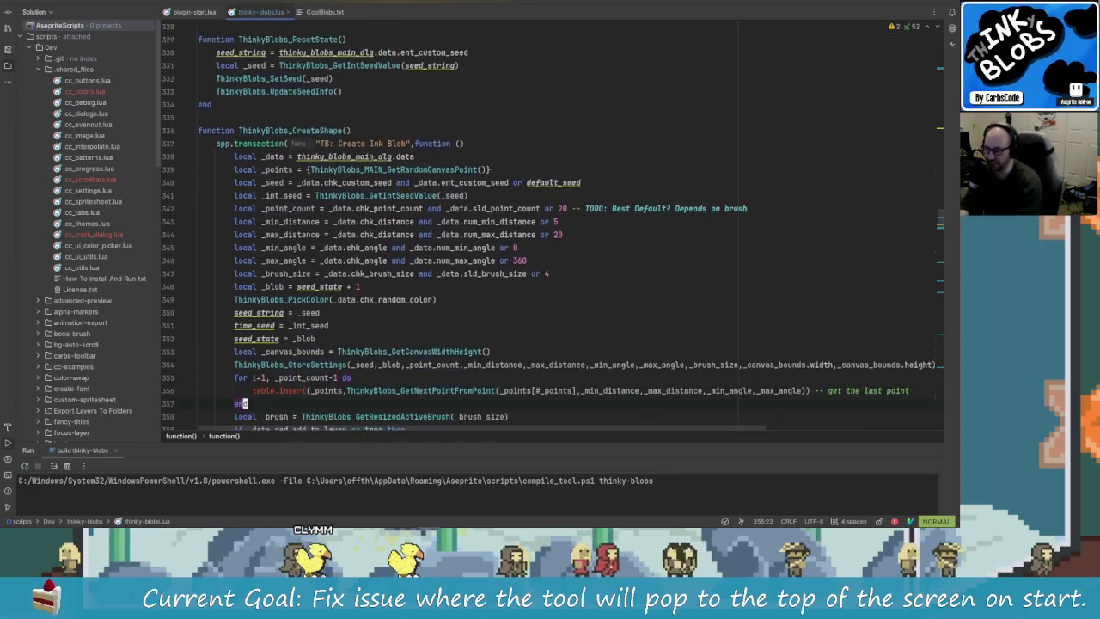
key(j)
key(j)
key(j)
key(j)
key(j)
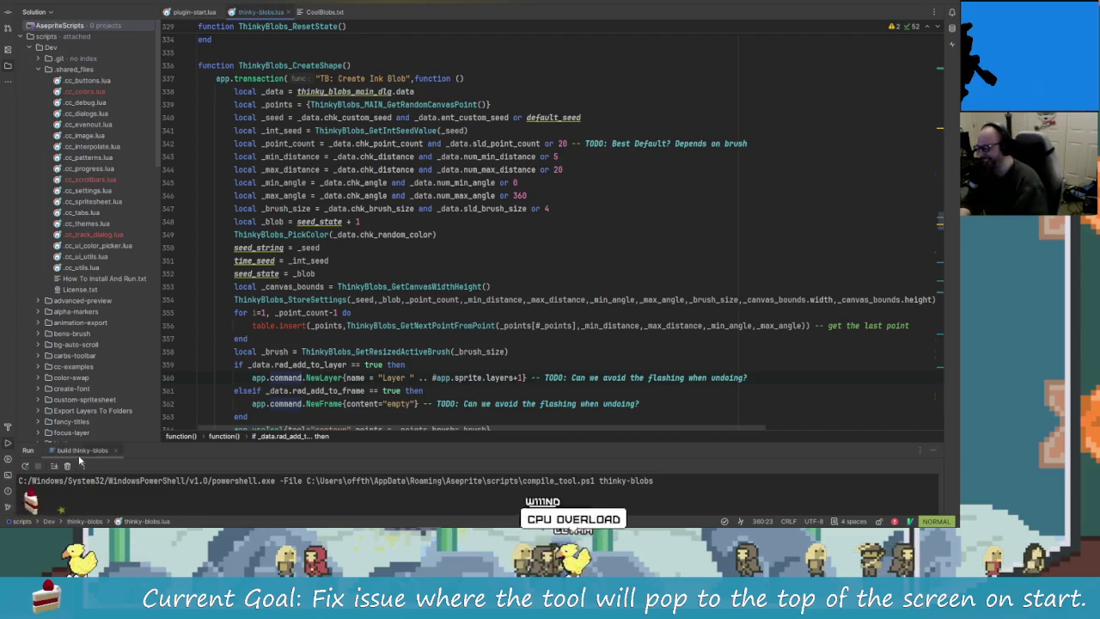
key(alt+Tab)
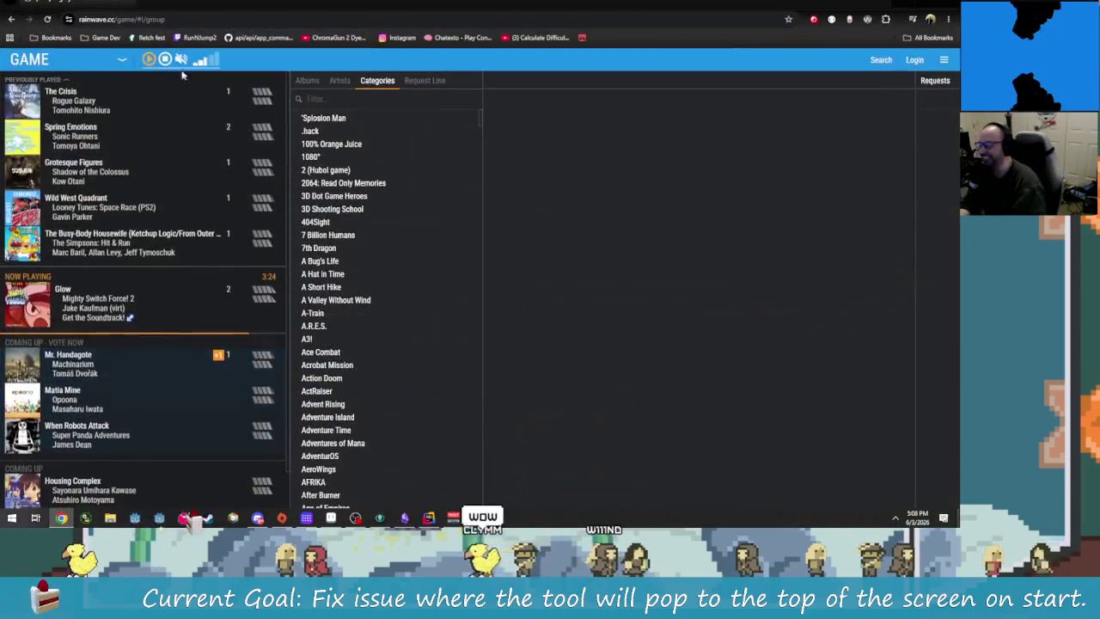
Search Google for 'dangling pointer c++' in a new browser tab
click(146, 2)
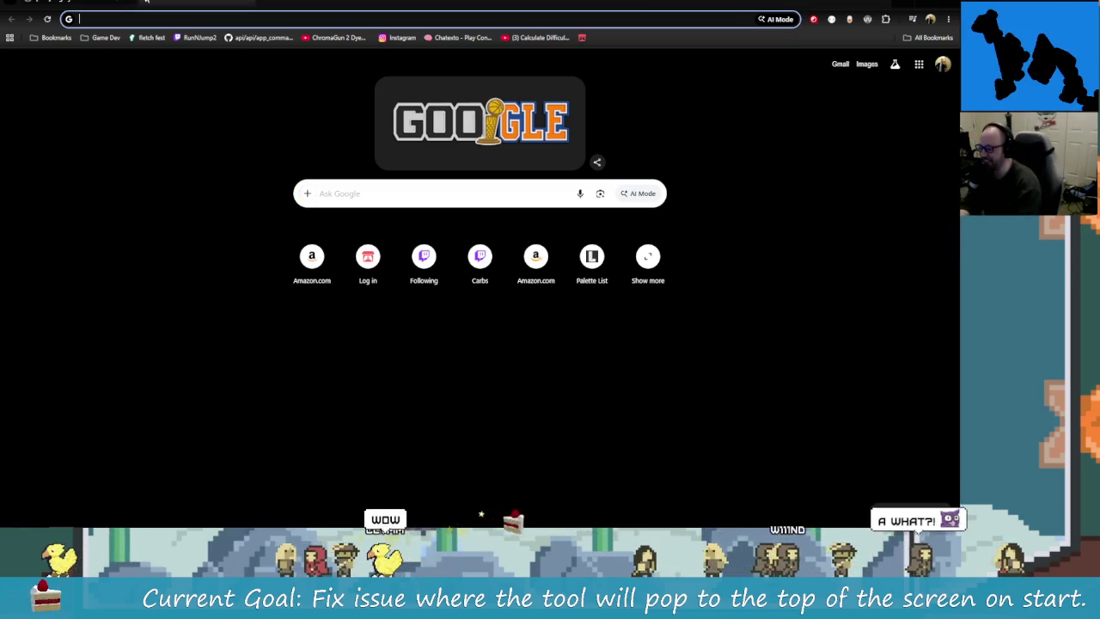
text(google.com)
key(Return)
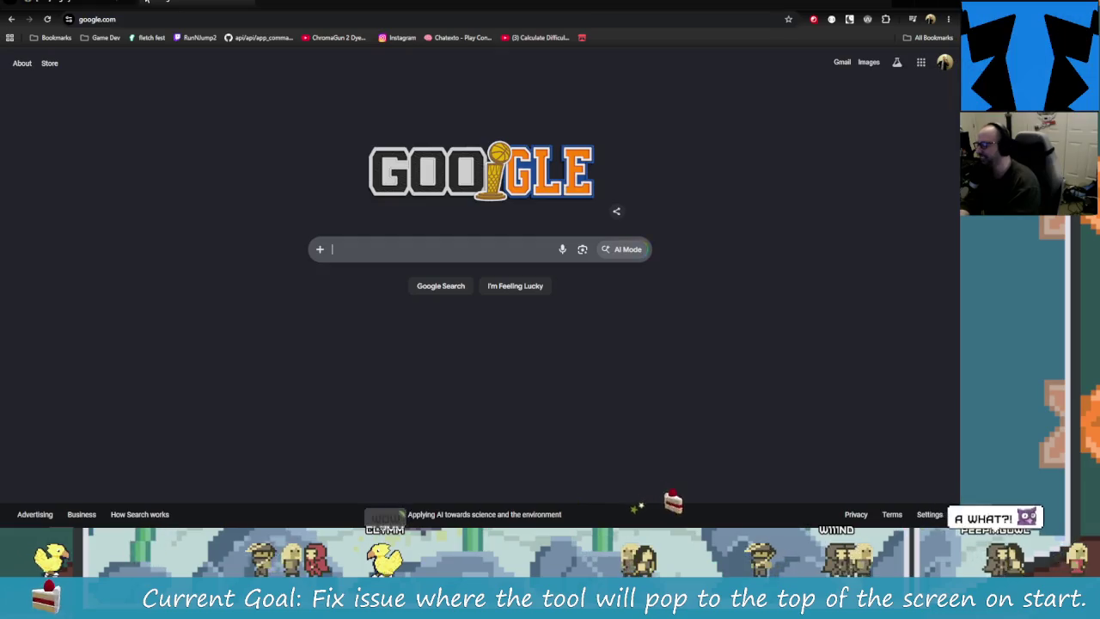
text(dangling)
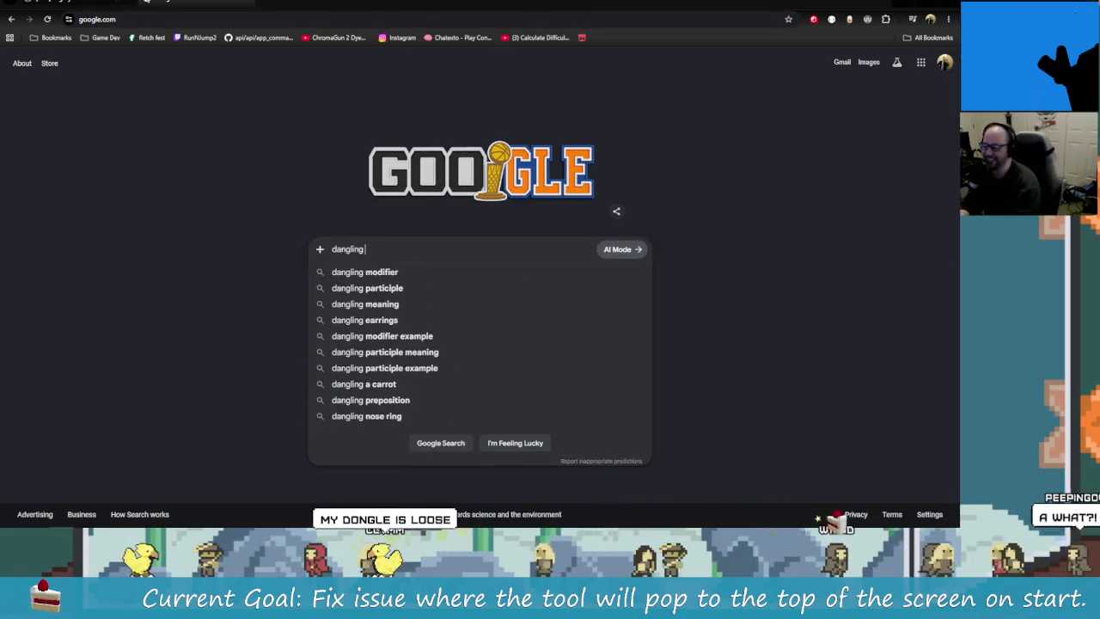
text( pointer)
key(Down)
key(Down)
key(Return)
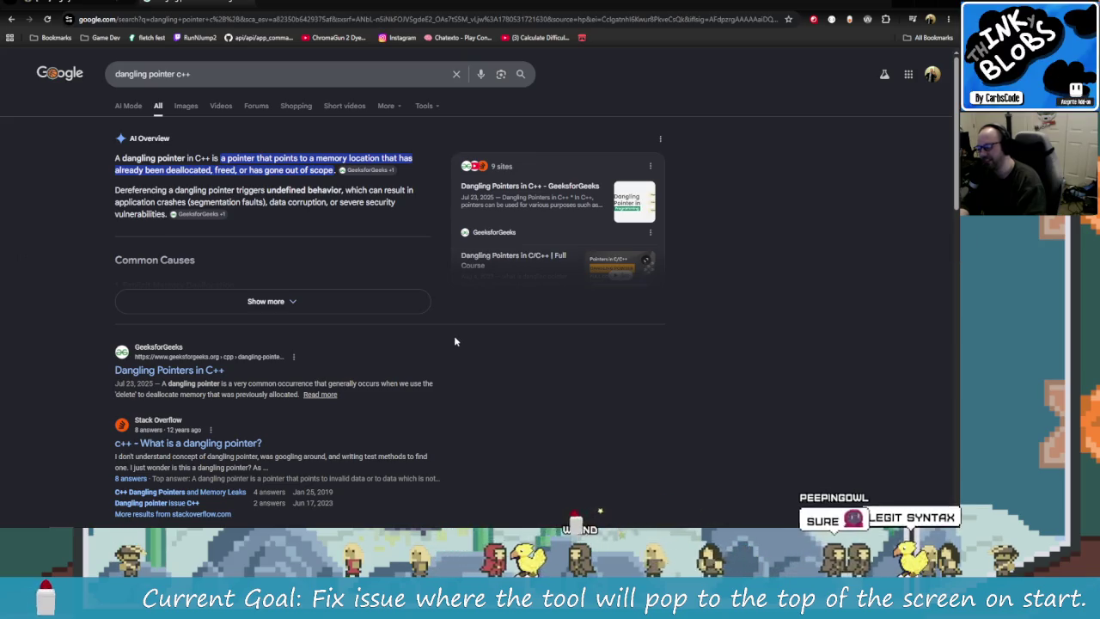
Scroll the results, highlight the AI Overview's 'A dangling pointer' text, then select the query
scroll(457, 338, down, 2)
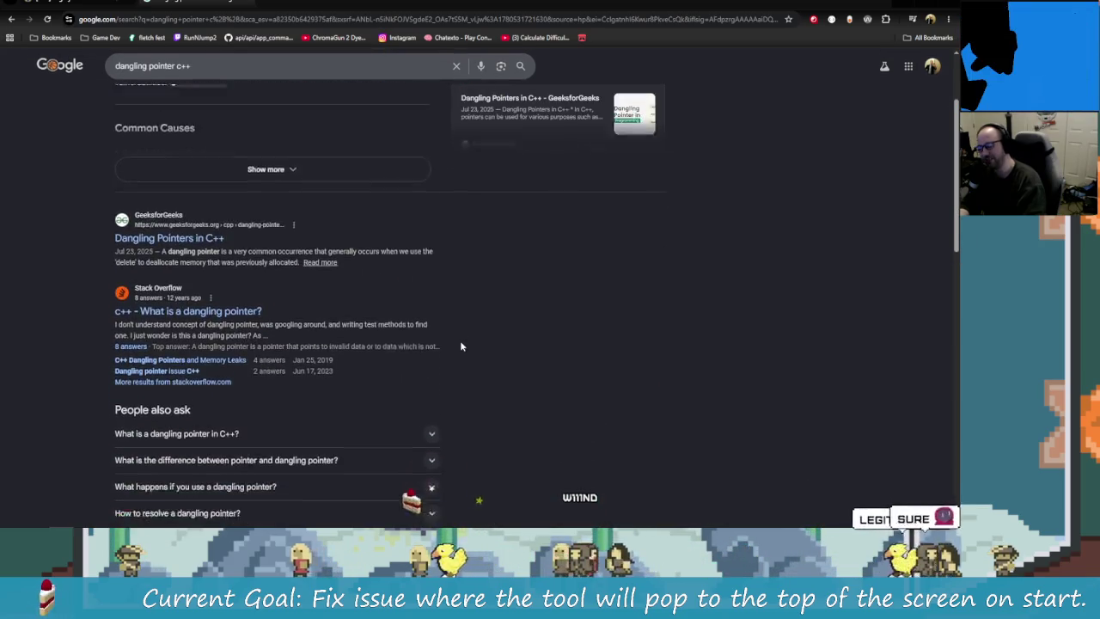
scroll(462, 347, down, 3)
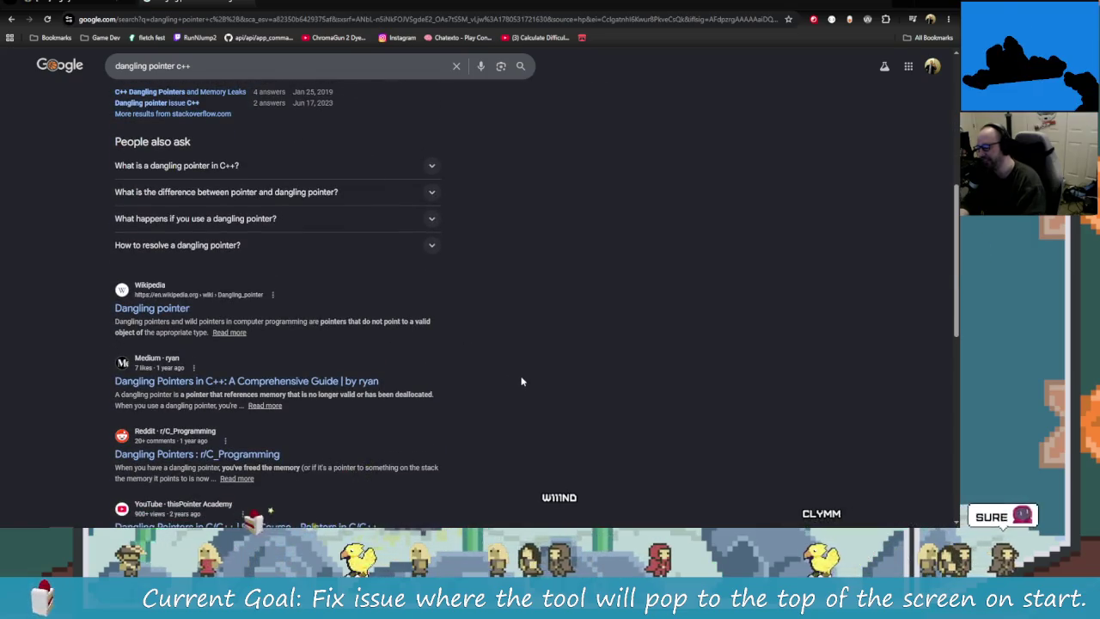
scroll(521, 381, up, 2)
scroll(506, 375, up, 3)
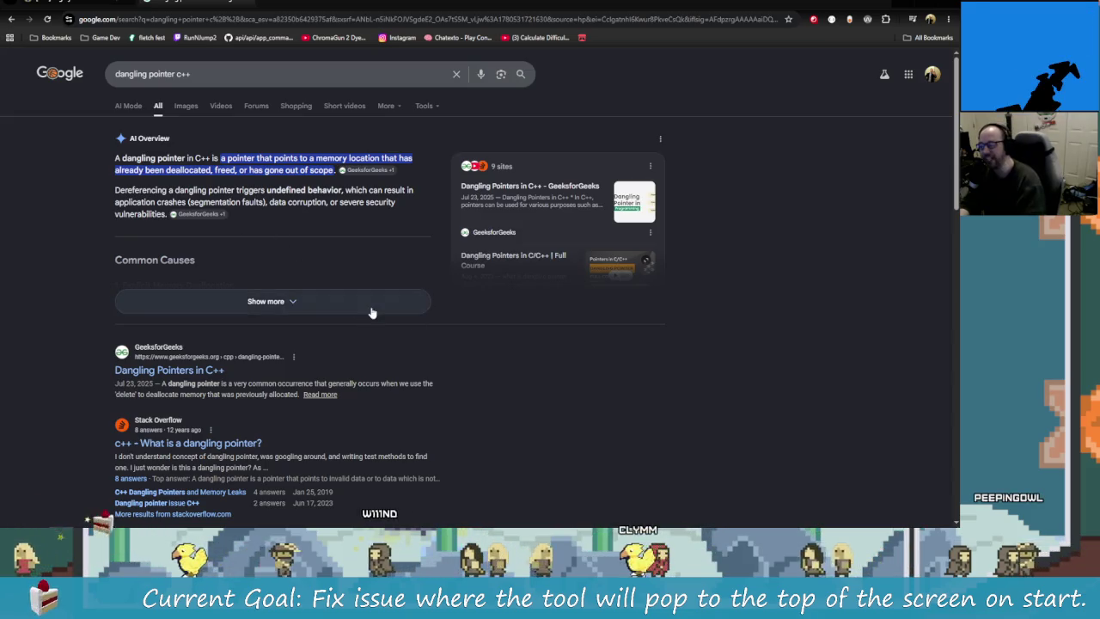
drag(116, 158, 186, 158)
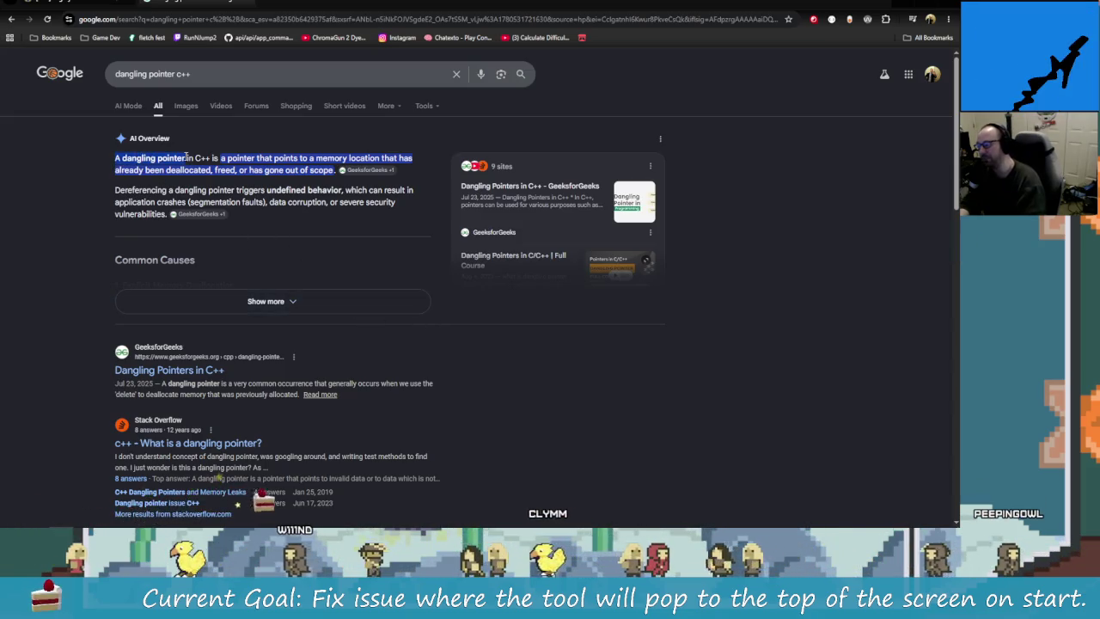
click(485, 315)
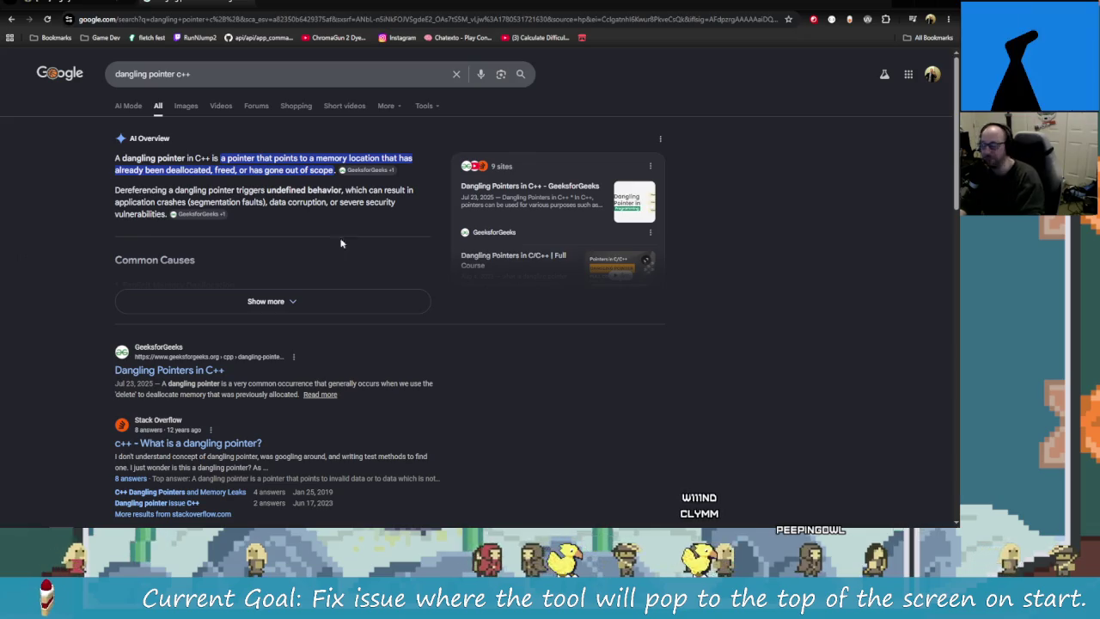
triple_click(229, 79)
Search Google for 'dongle flange', correcting typos in the query
text(don)
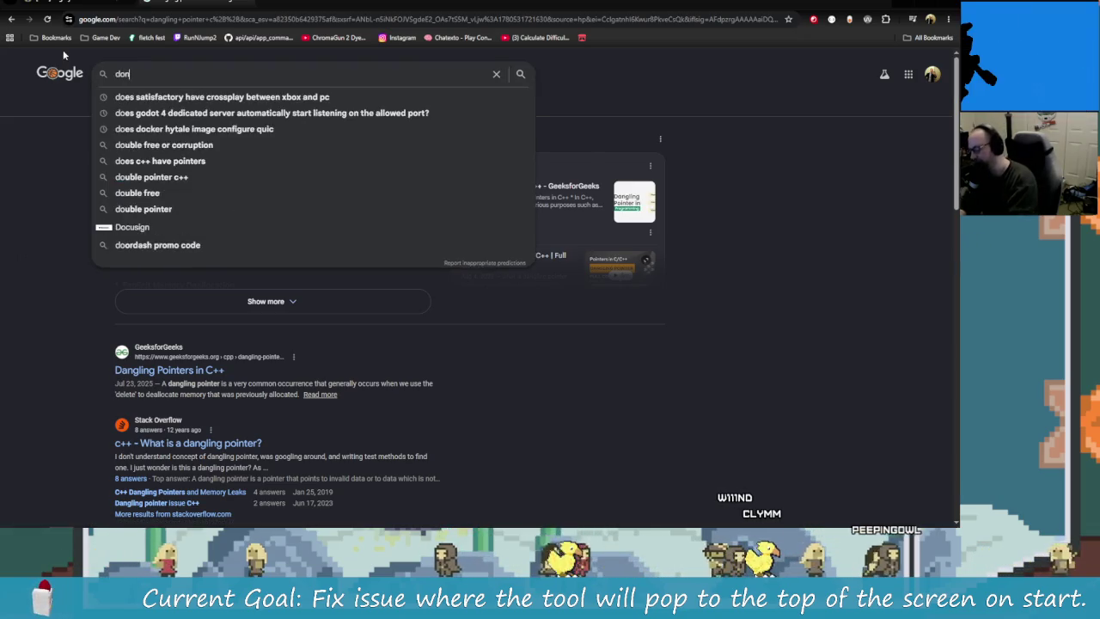
text(gle f)
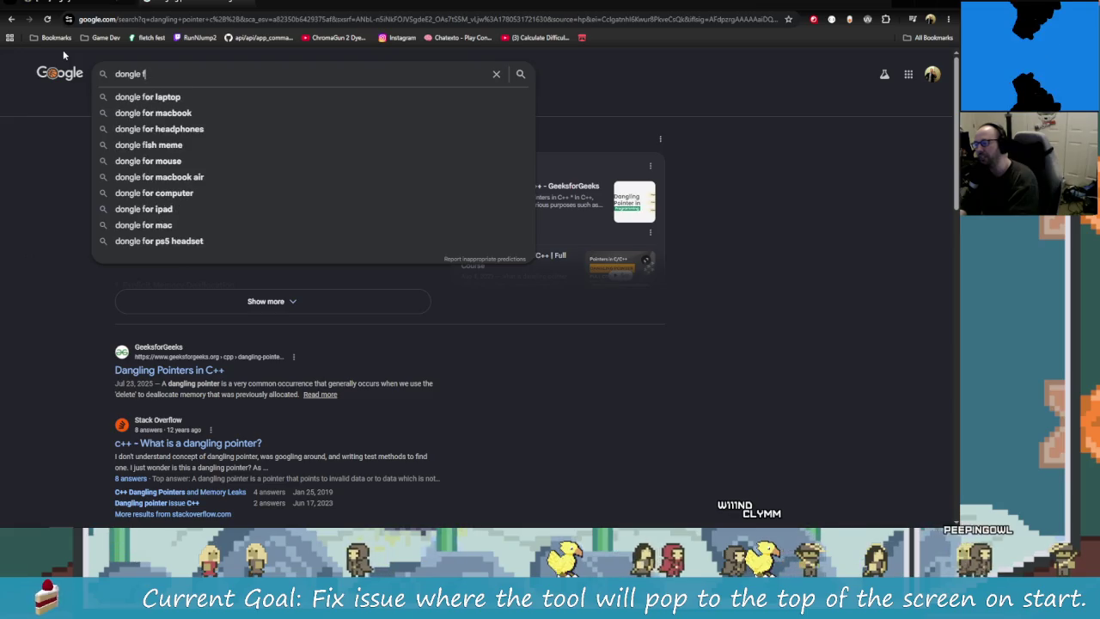
text(len)
key(BackSpace)
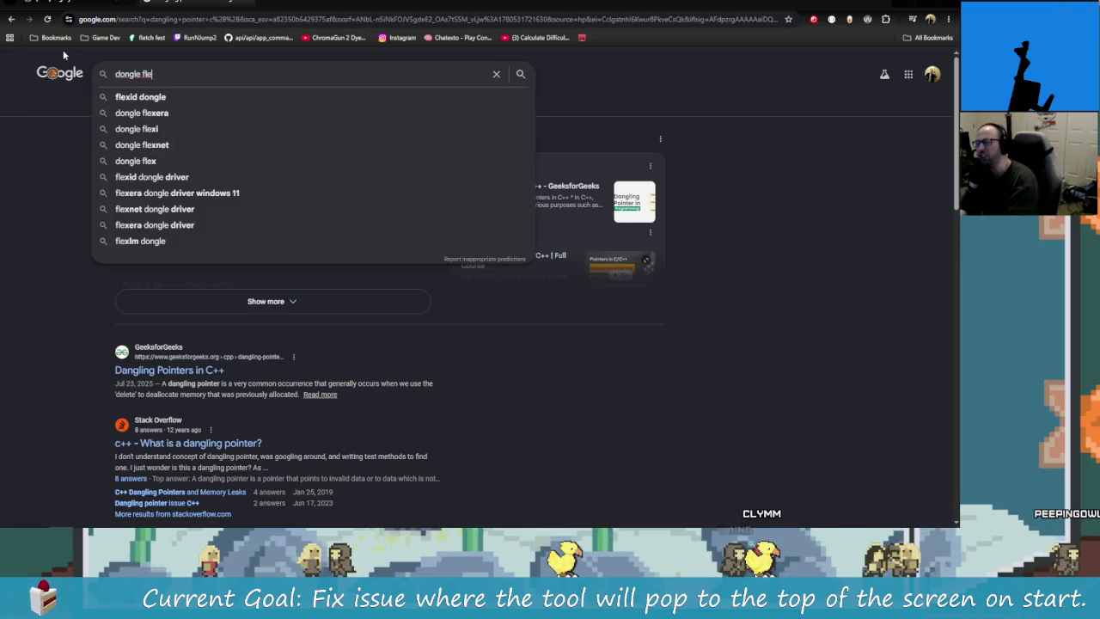
key(BackSpace)
key(BackSpace)
text(l)
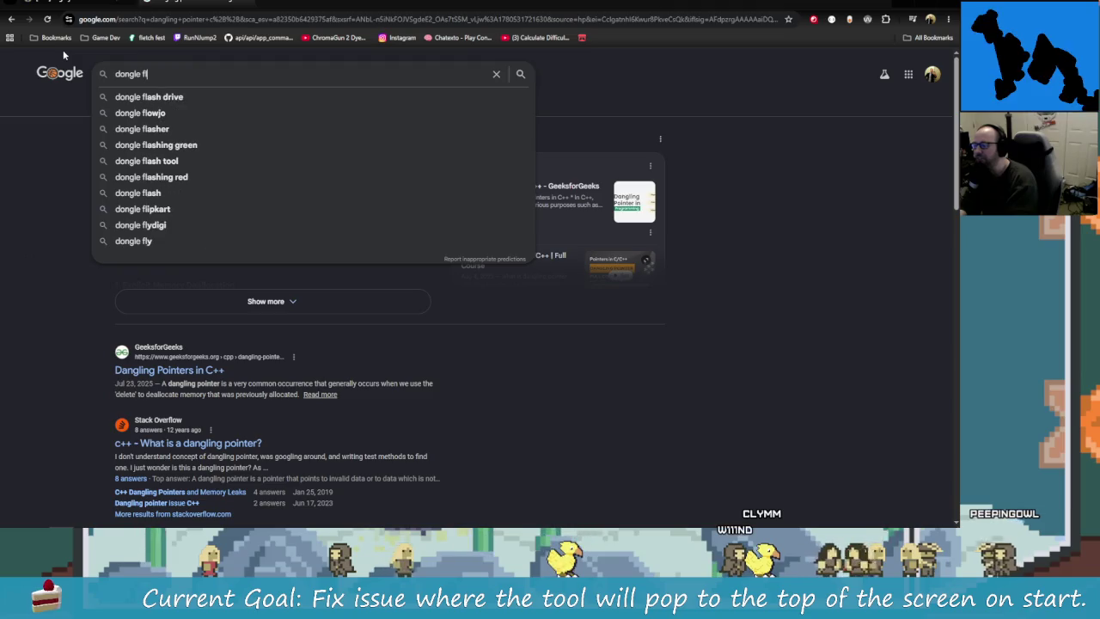
text(en)
key(BackSpace)
key(BackSpace)
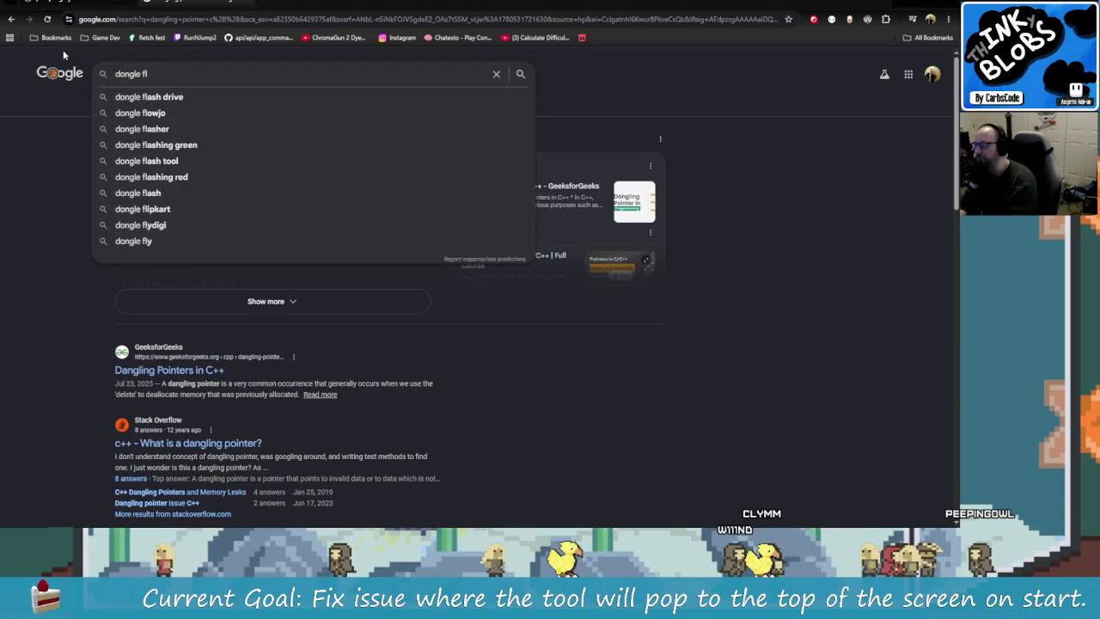
key(BackSpace)
text(l)
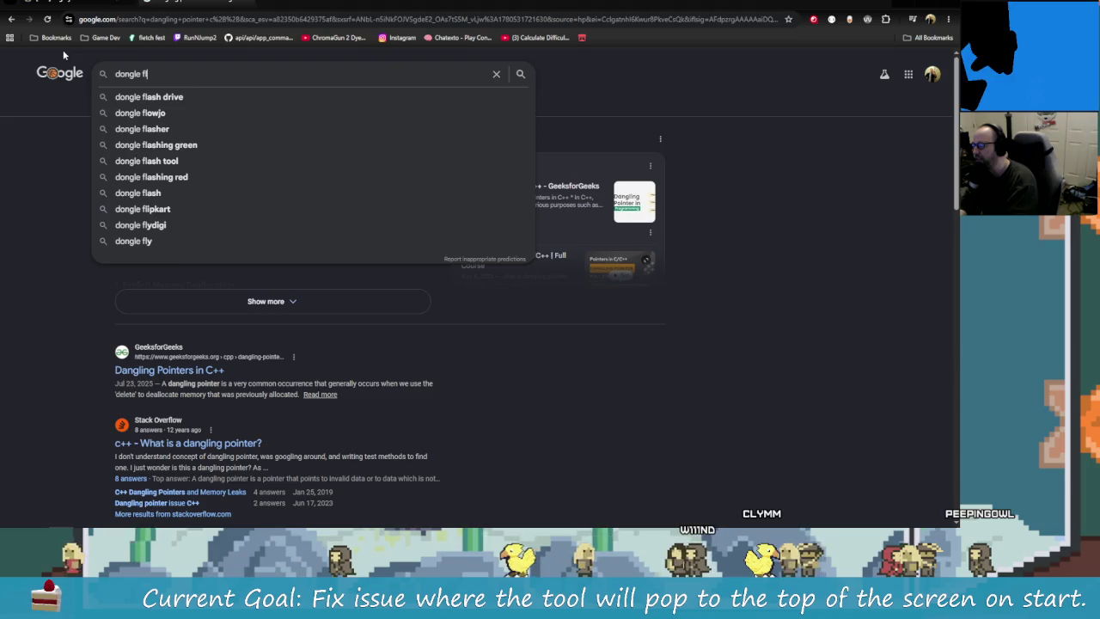
text(en)
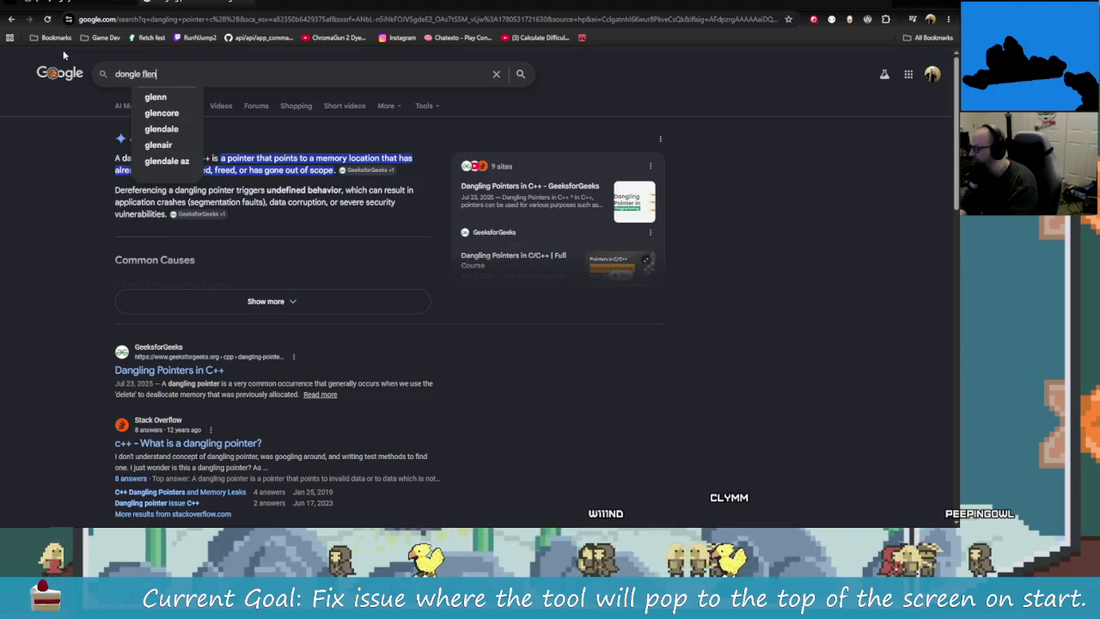
text(ge)
key(Return)
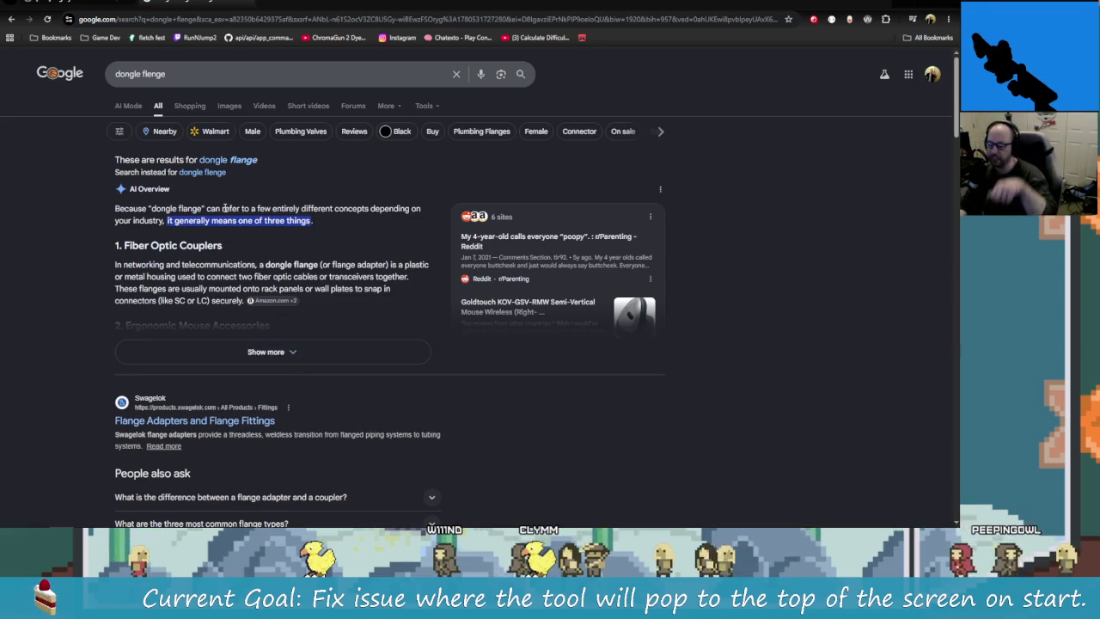
Expand the full AI Overview and scroll down through the flange results
scroll(293, 265, down, 1)
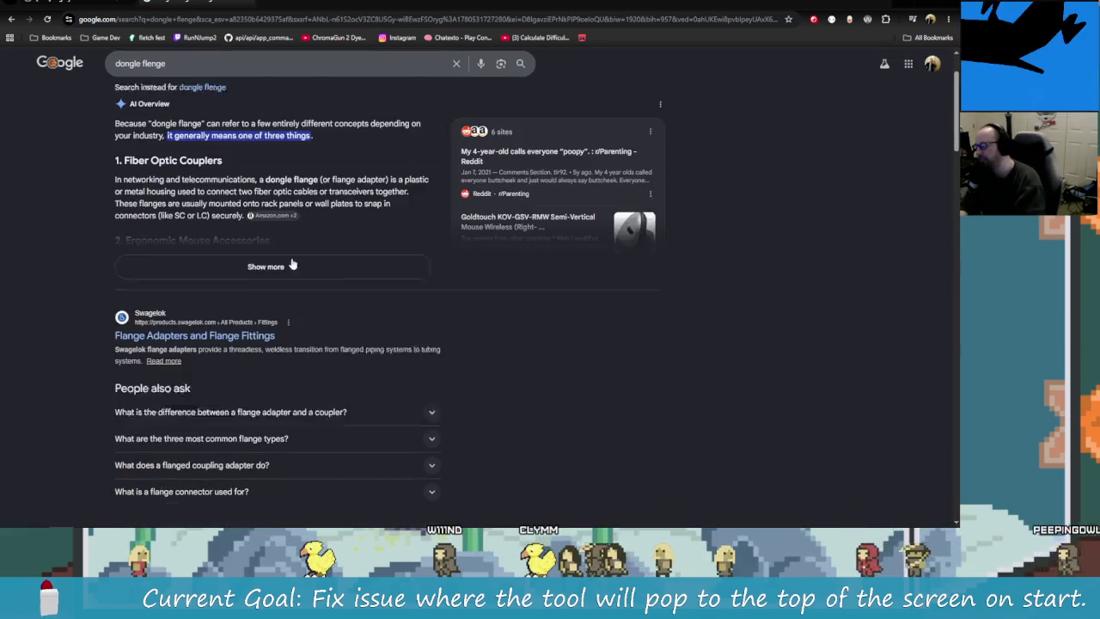
click(291, 254)
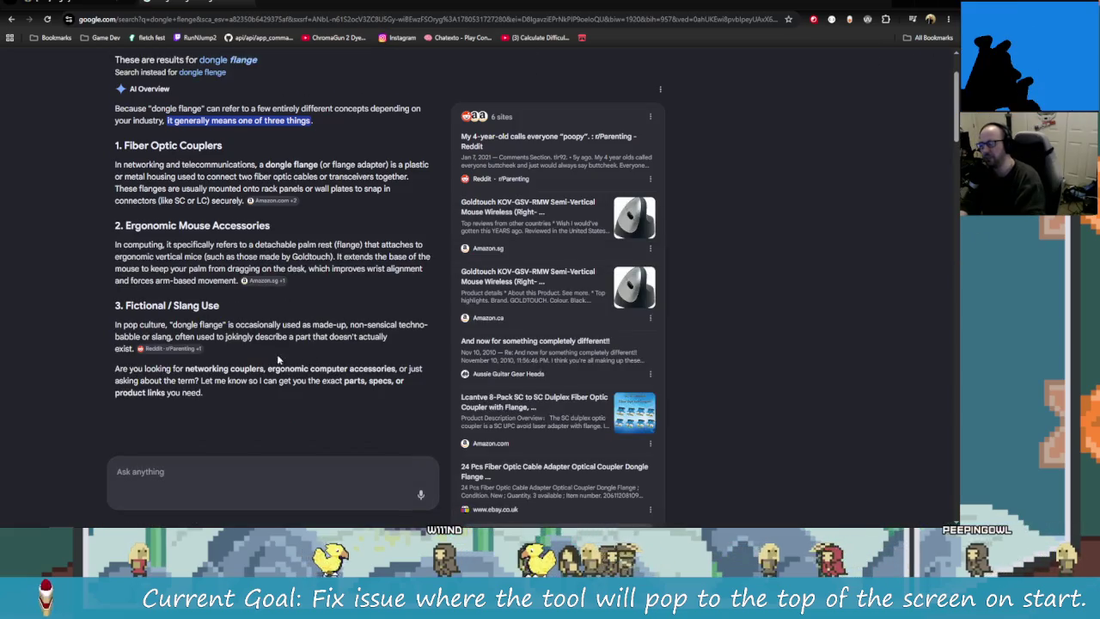
scroll(307, 379, up, 1)
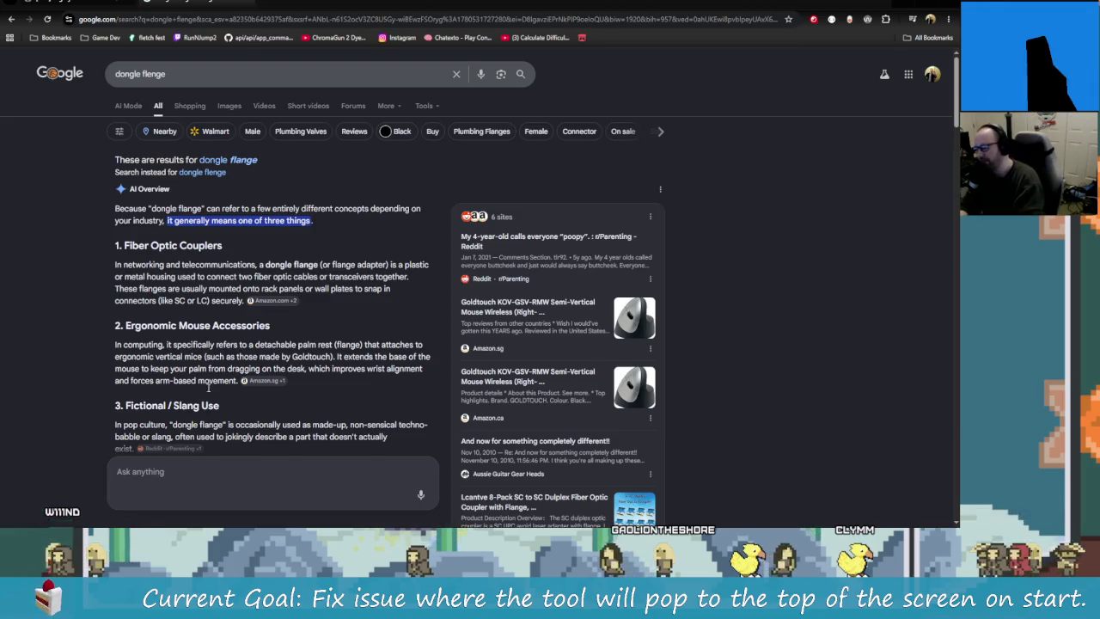
scroll(321, 289, down, 1)
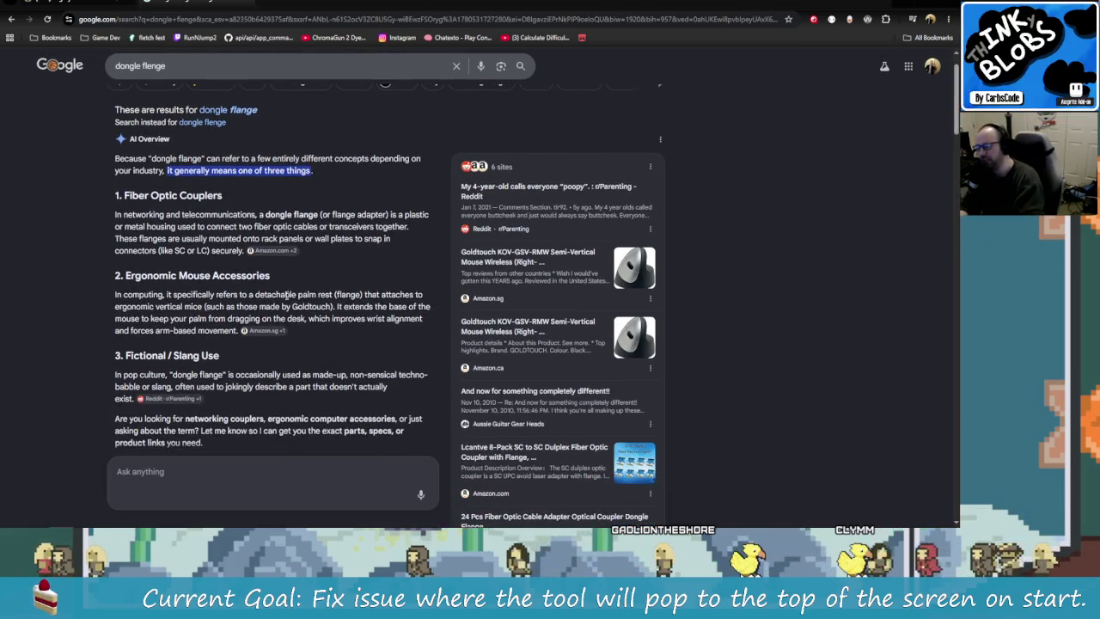
scroll(331, 363, down, 3)
scroll(331, 363, down, 4)
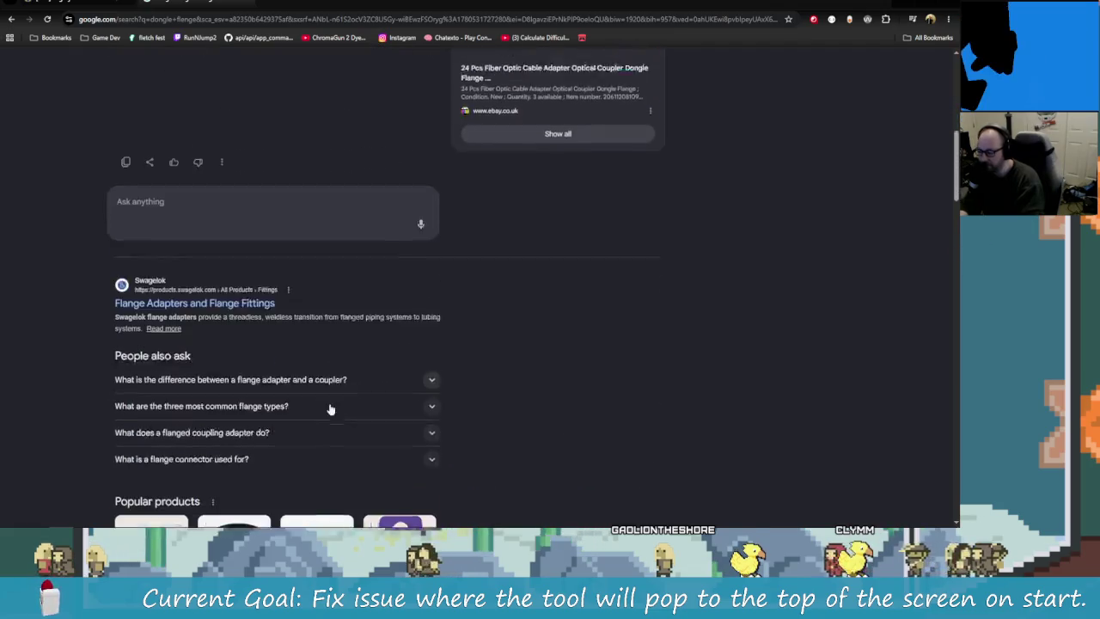
scroll(329, 407, down, 1)
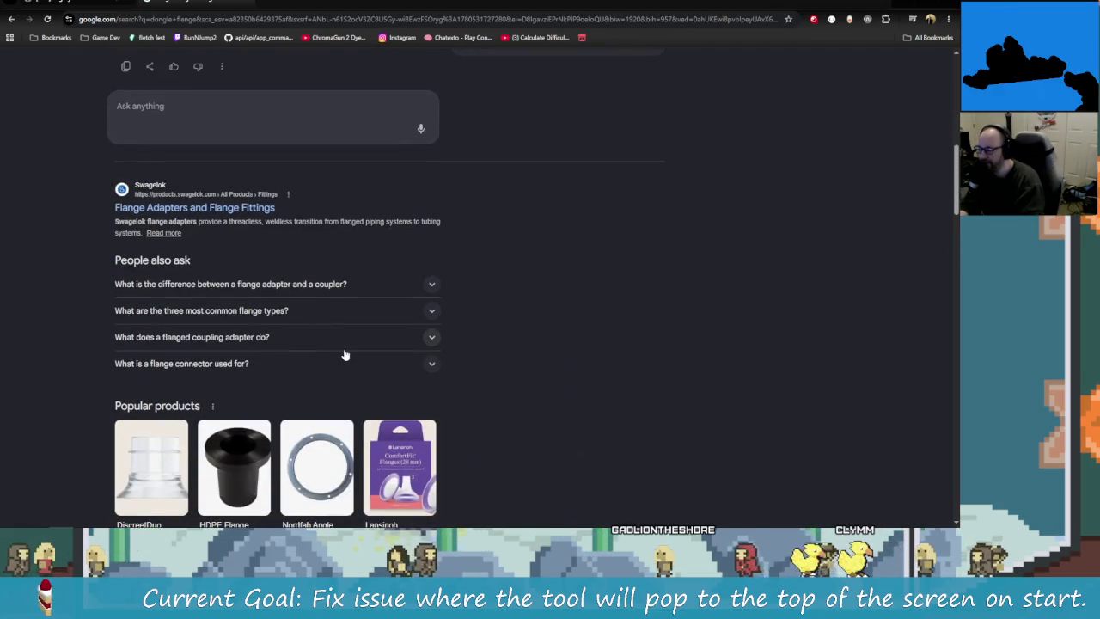
Read through Swagelok's flange adapters page, then return to the Rainwave page
click(179, 215)
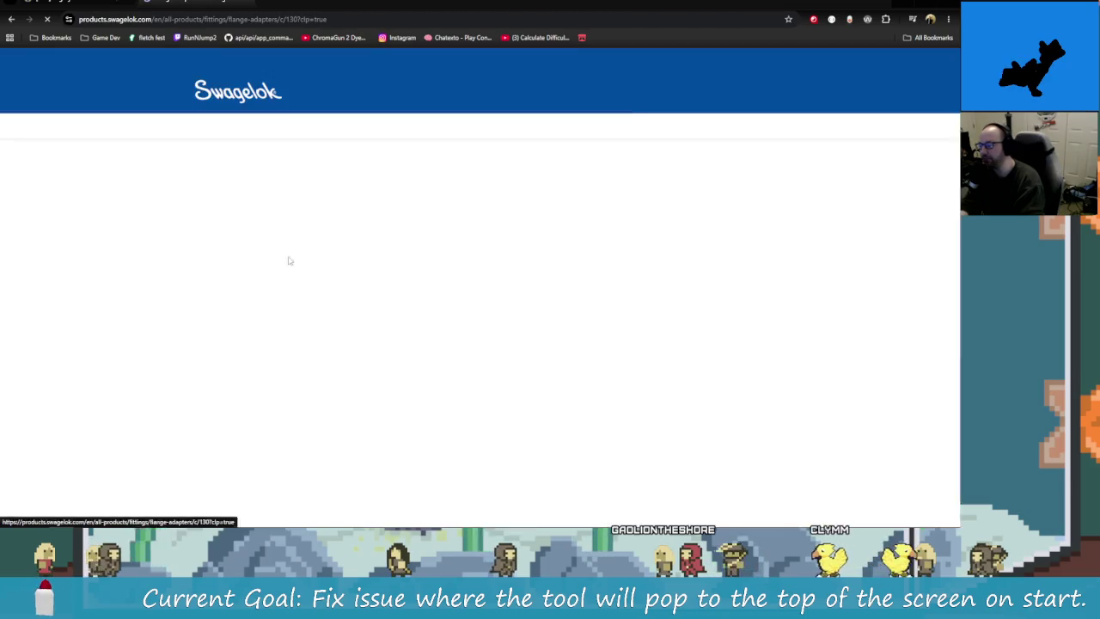
scroll(451, 343, down, 2)
scroll(451, 343, down, 2)
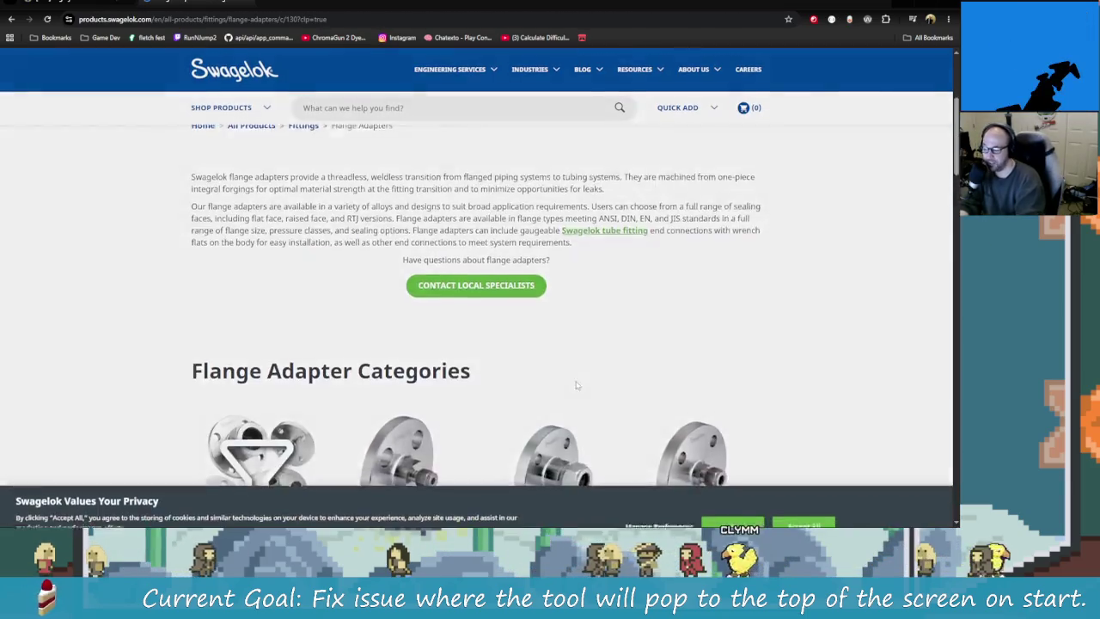
scroll(451, 342, down, 2)
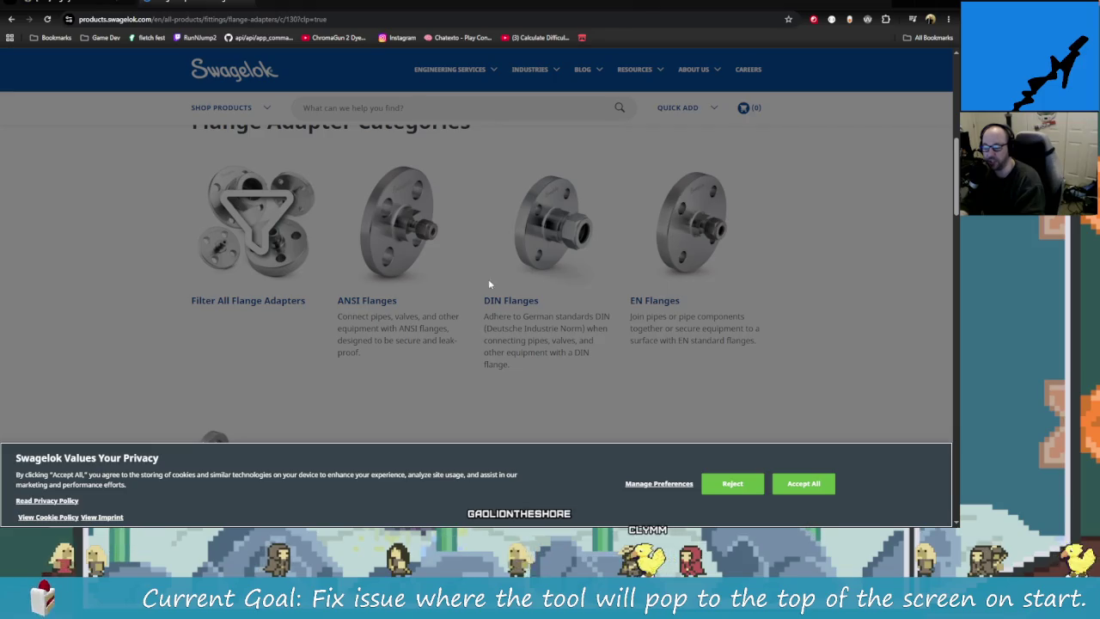
scroll(558, 318, down, 1)
scroll(559, 339, down, 1)
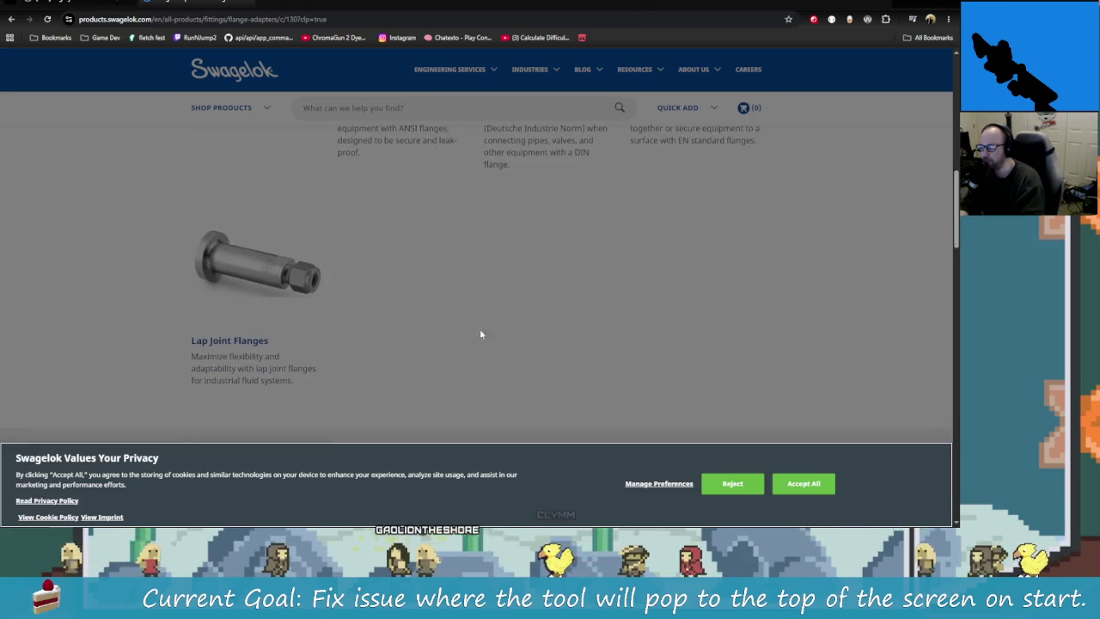
scroll(559, 344, up, 2)
scroll(628, 360, down, 2)
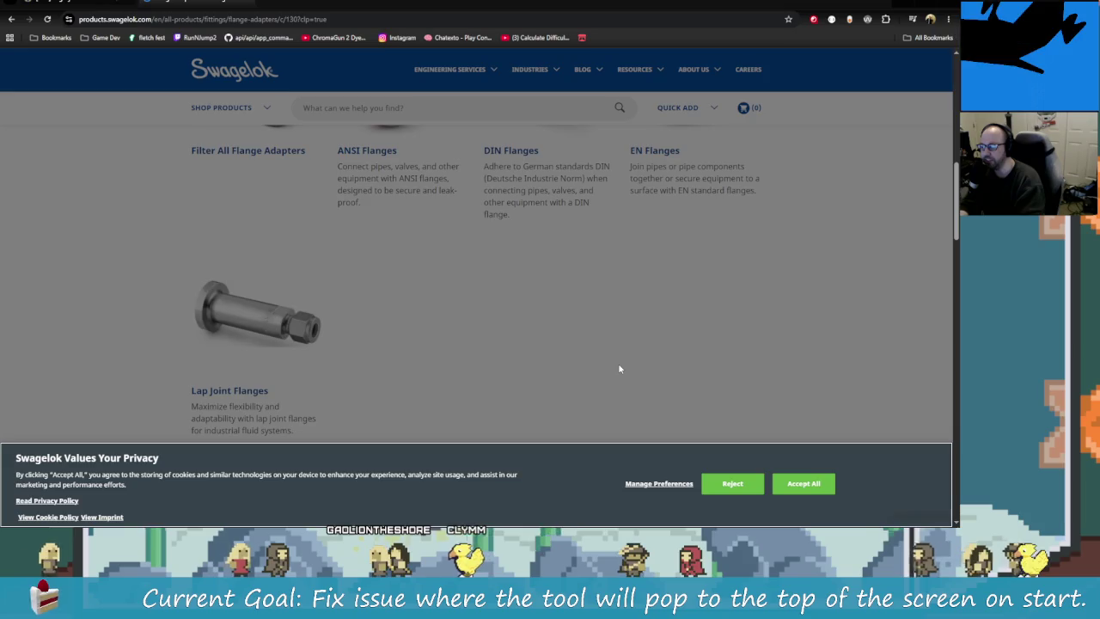
scroll(619, 368, down, 1)
scroll(619, 368, down, 1)
scroll(615, 369, up, 4)
scroll(611, 365, up, 3)
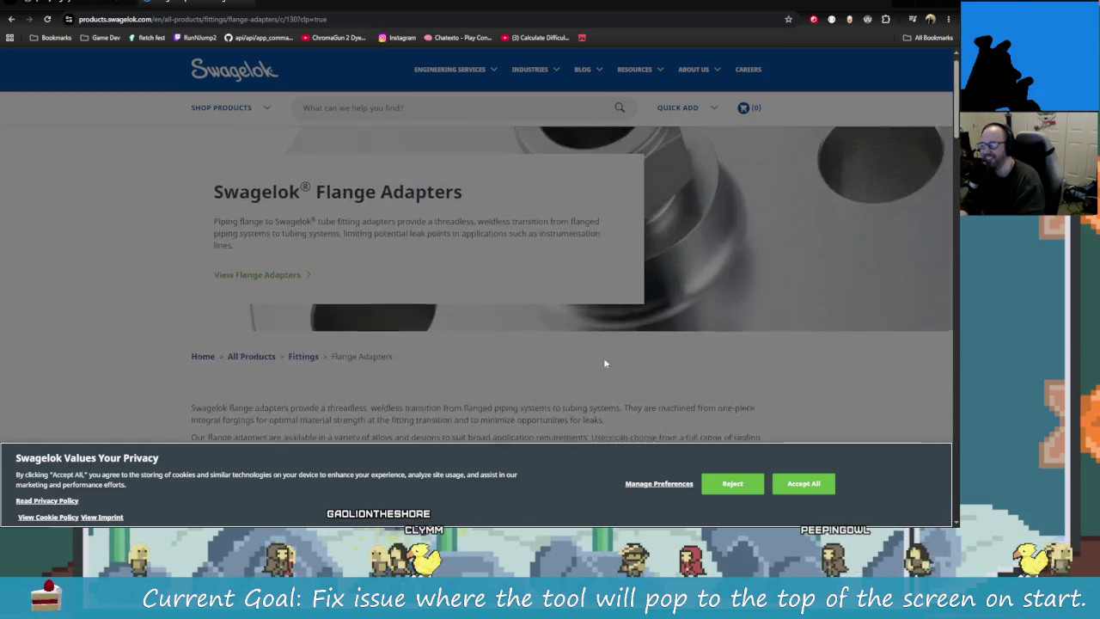
click(309, 7)
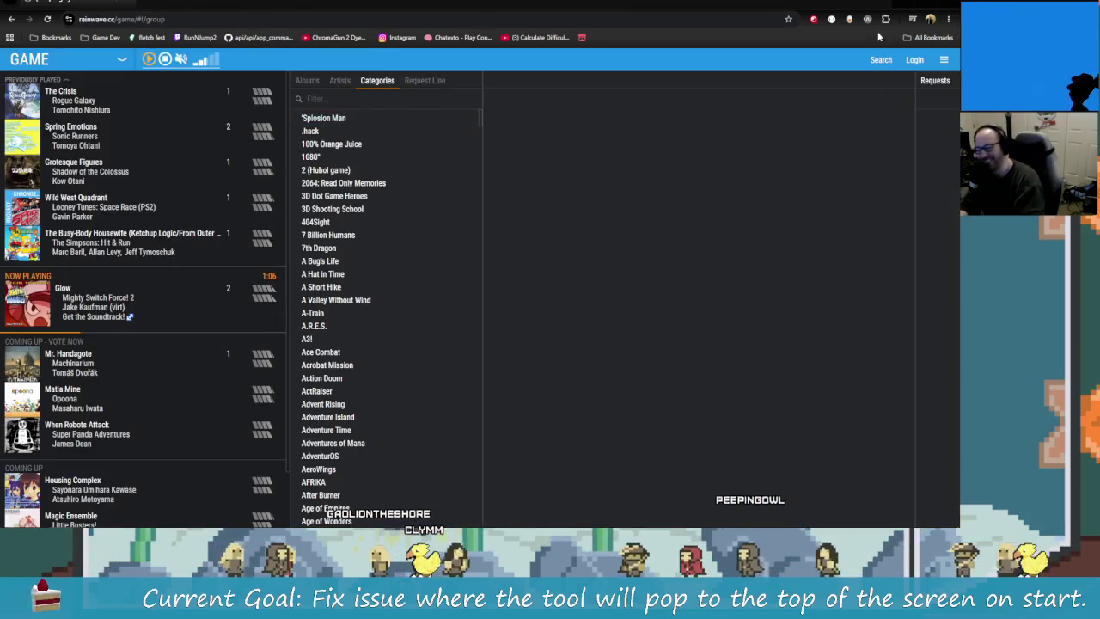
key(alt+Tab)
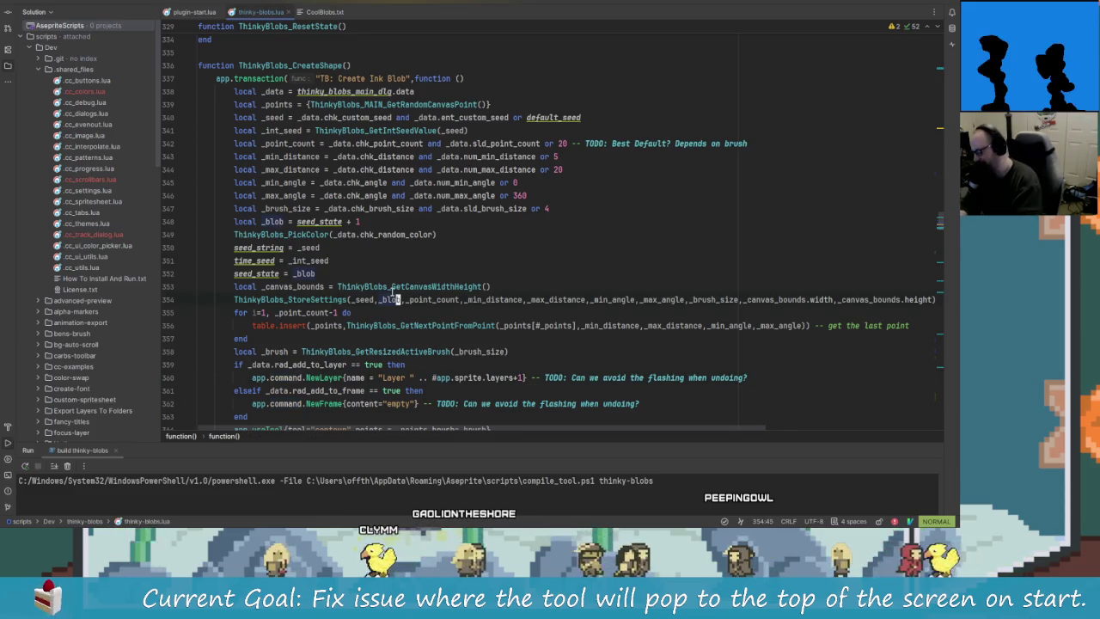
click(397, 390)
scroll(397, 391, down, 2)
scroll(391, 390, down, 2)
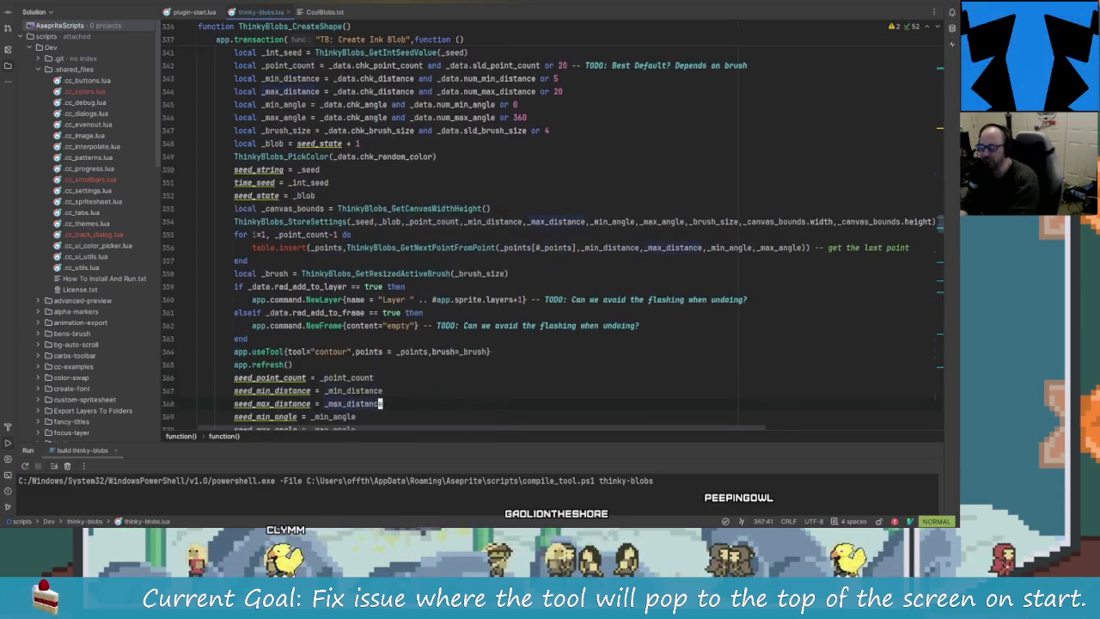
click(382, 390)
key(k)
key(k)
key(k)
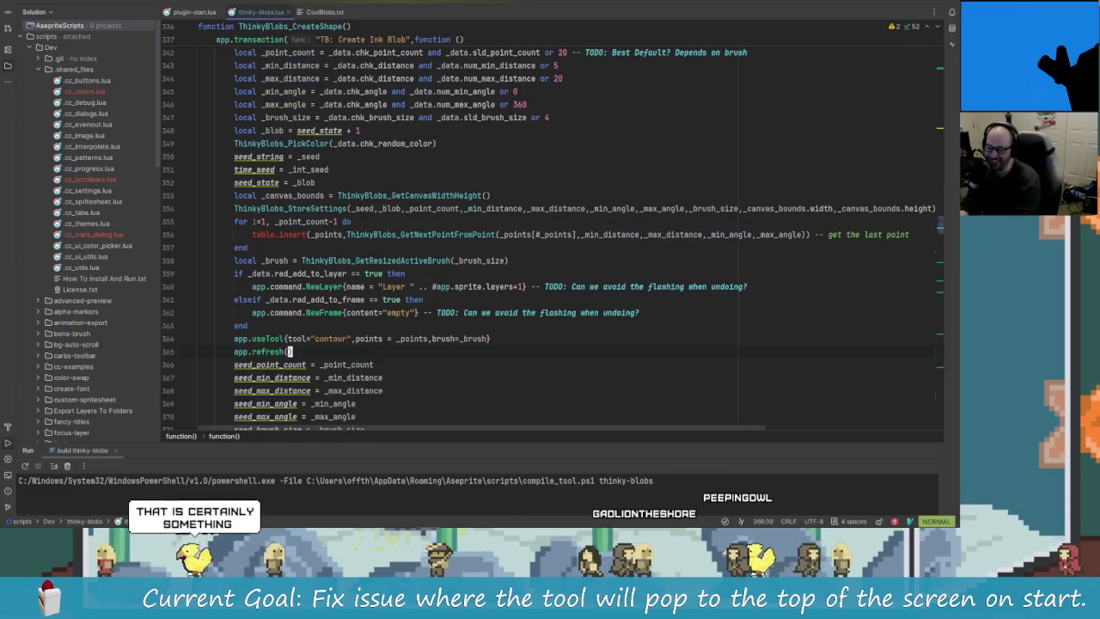
click(372, 364)
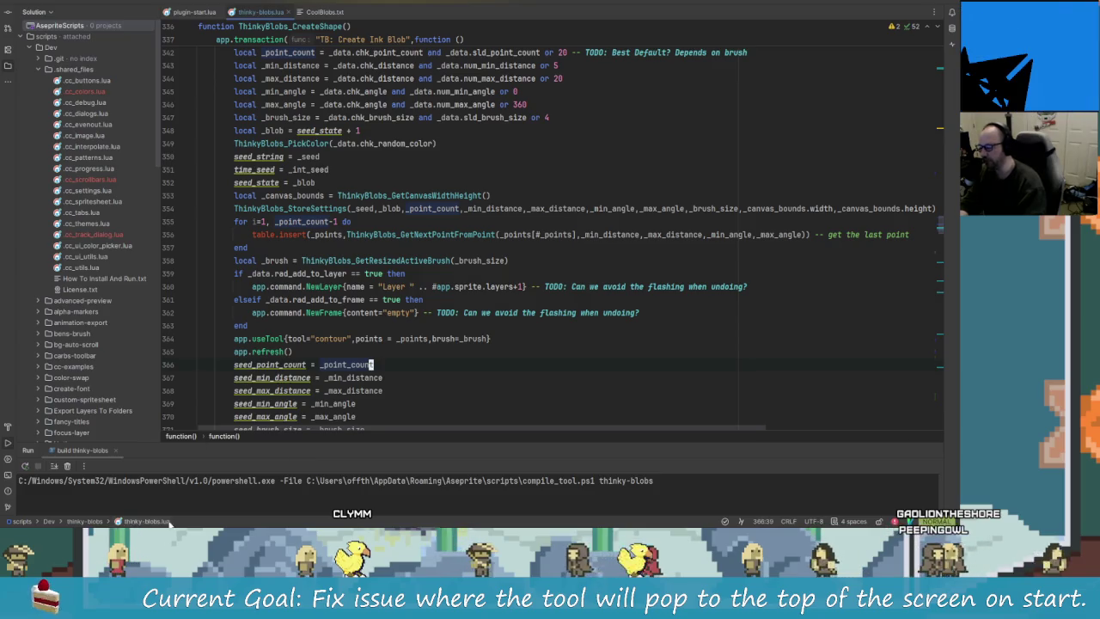
click(61, 518)
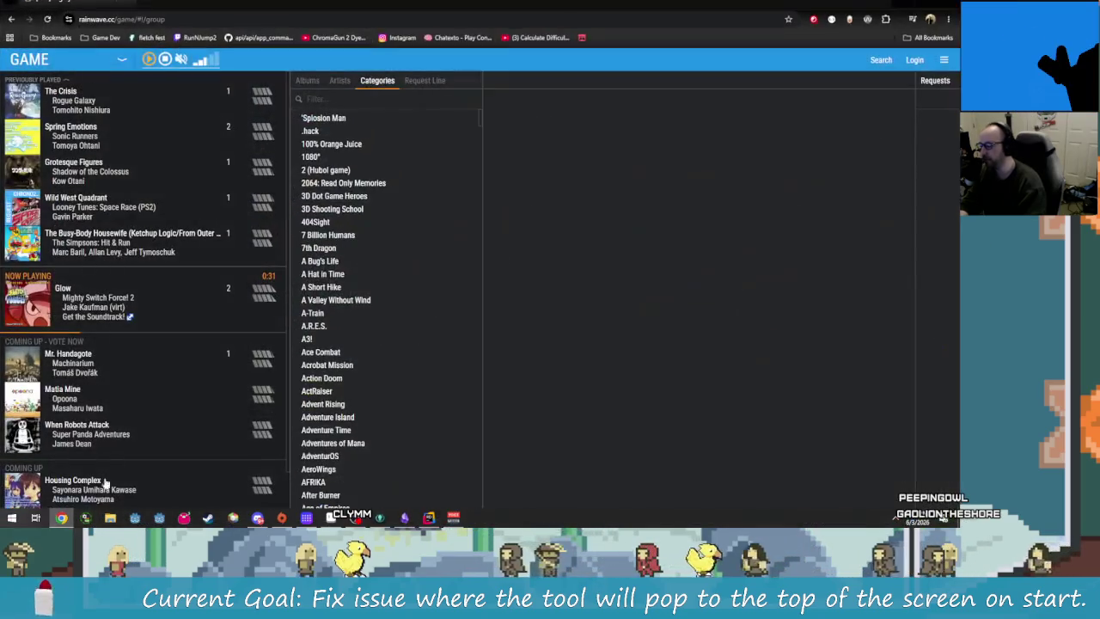
Load YouTube in a new browser tab and reach the CarbsCode channel page via the account menu
click(144, 2)
text(yout)
key(Return)
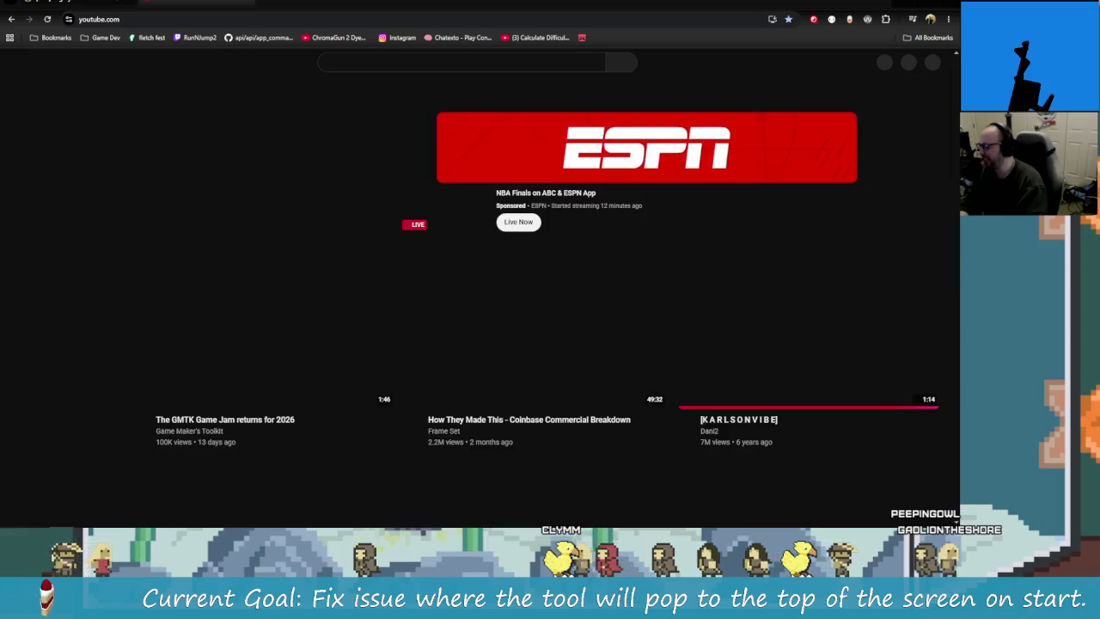
click(78, 5)
key(ctrl+Tab)
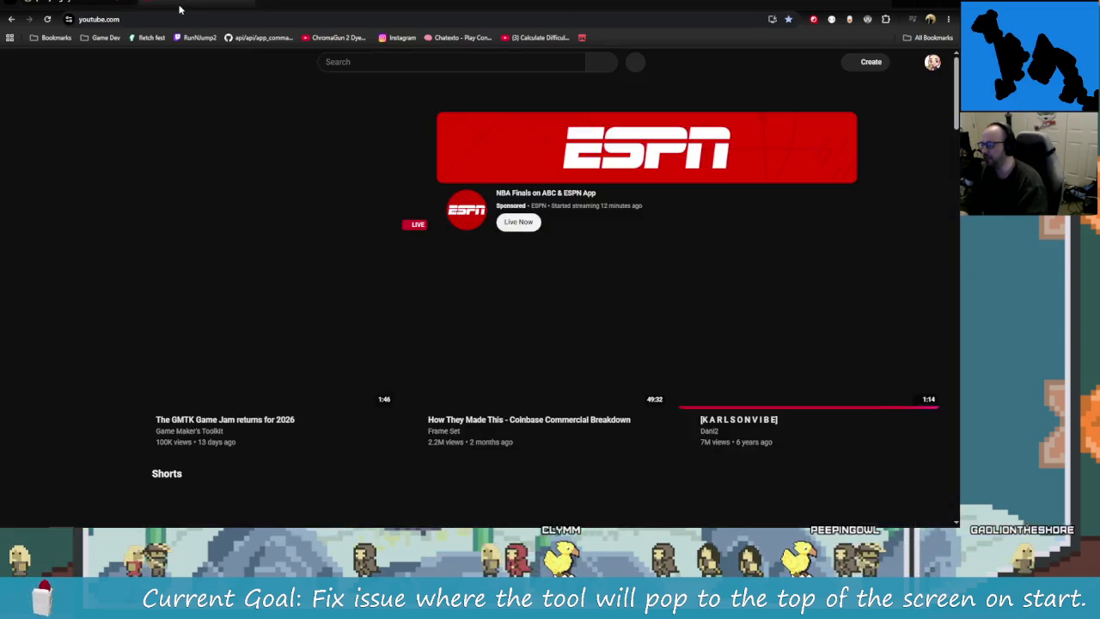
click(932, 61)
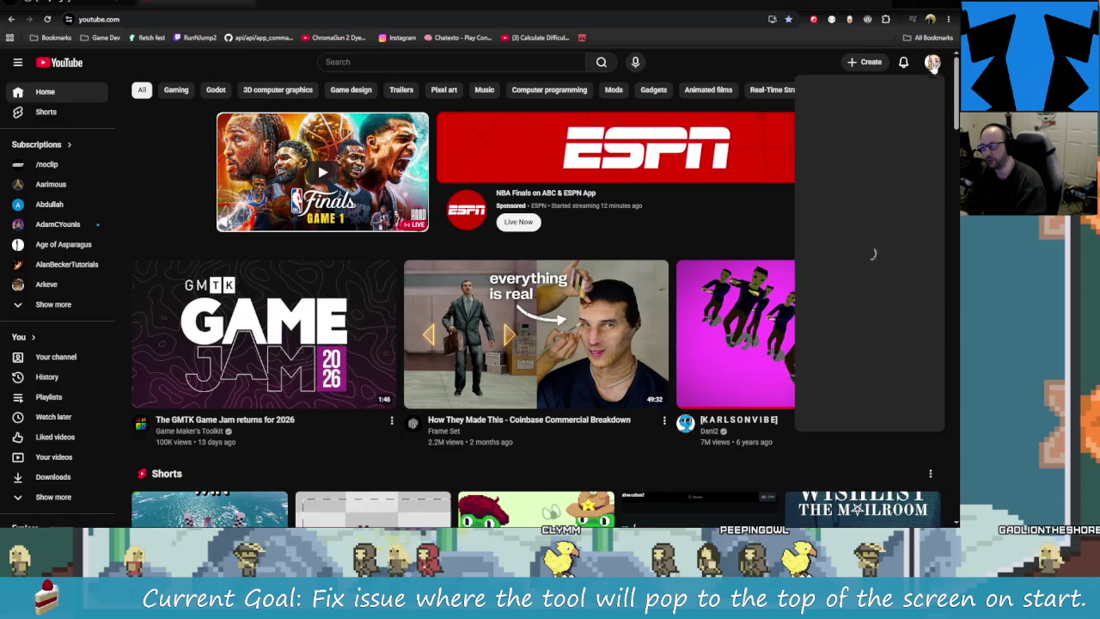
click(852, 113)
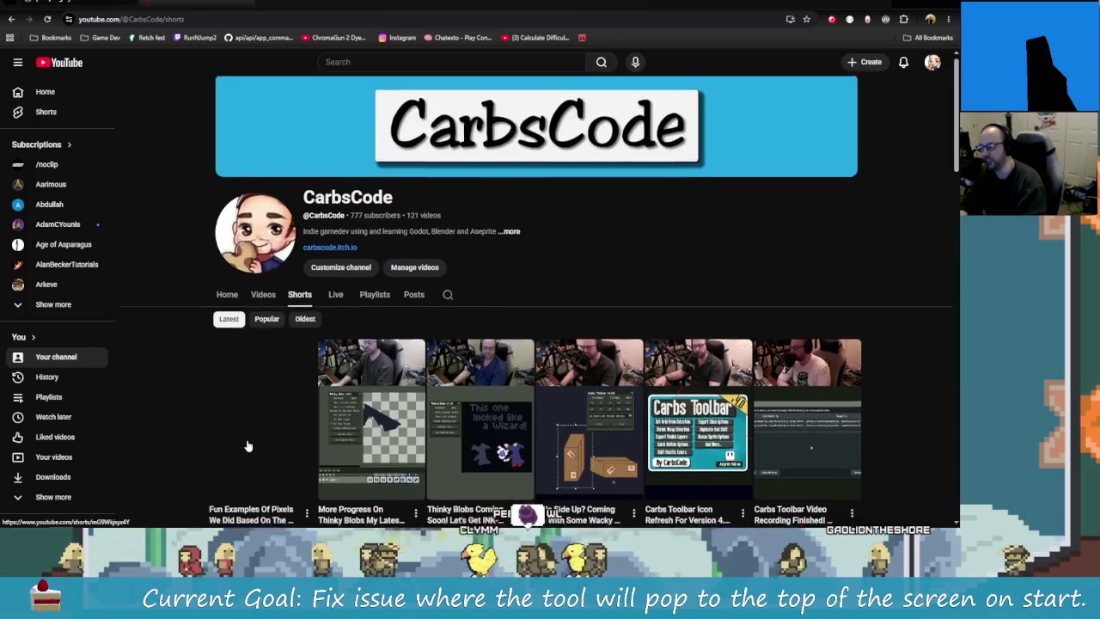
scroll(252, 404, down, 1)
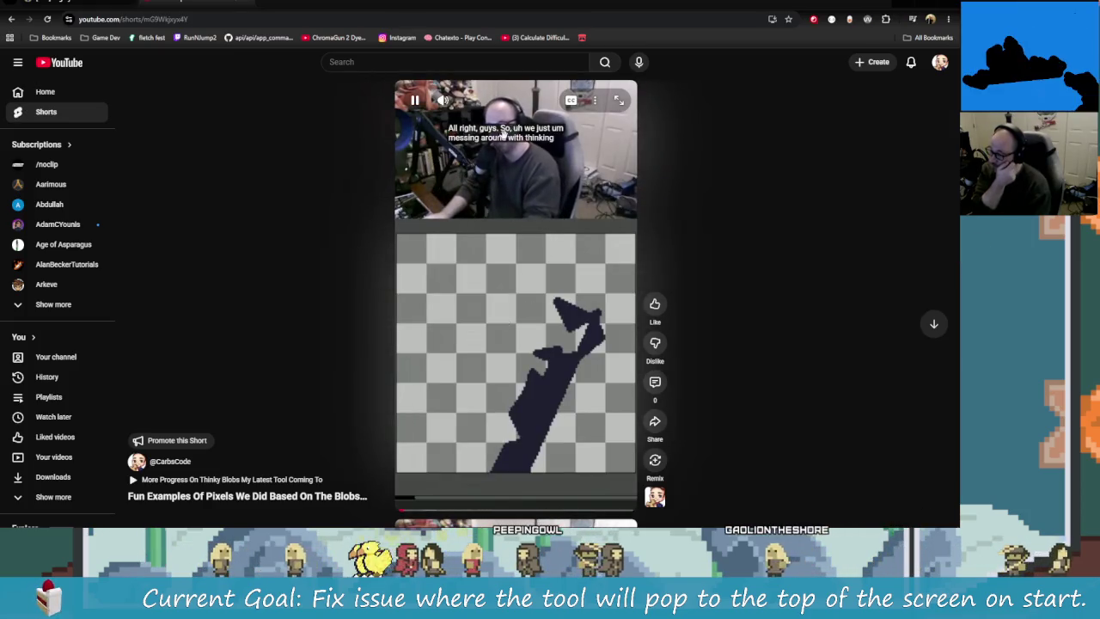
Move the captions down, pause the blobs pixel-examples Short, and return to Rainwave
drag(512, 126, 478, 282)
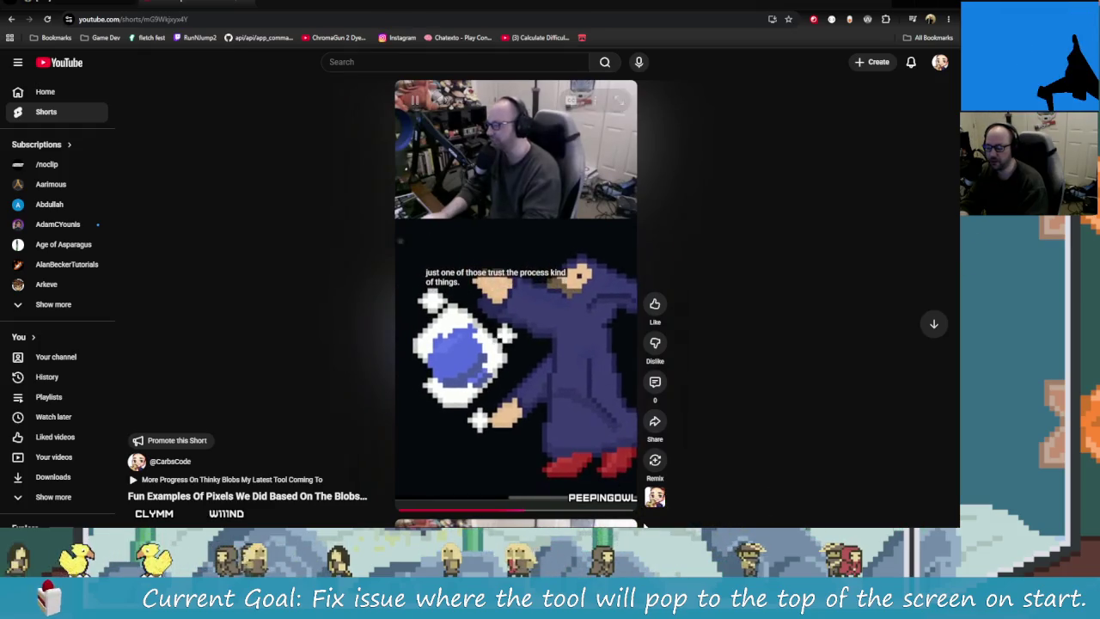
click(526, 338)
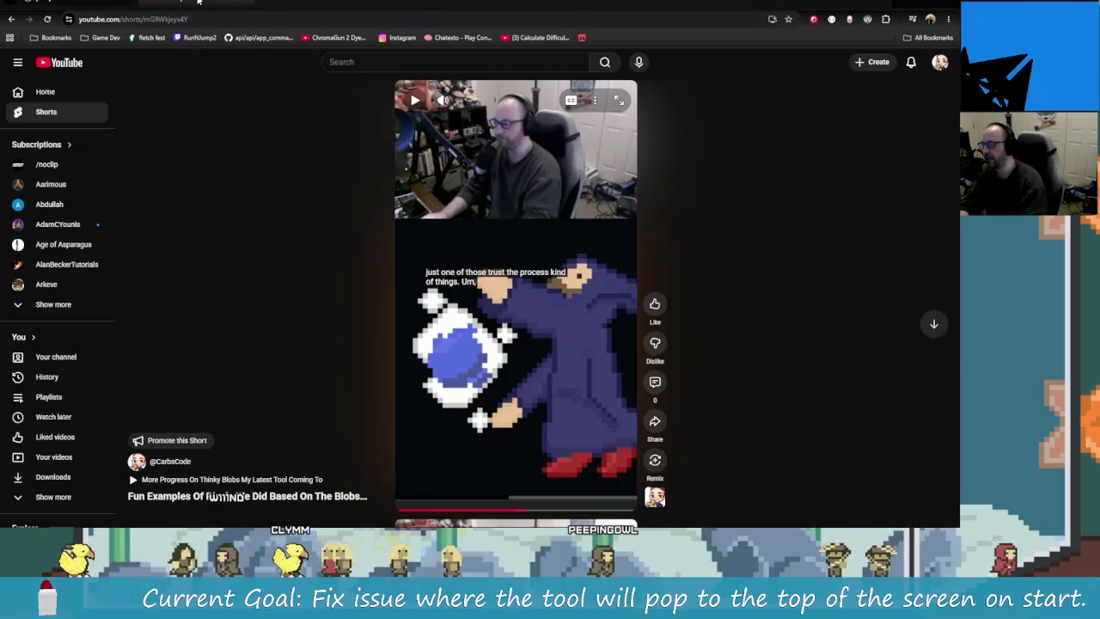
click(246, 2)
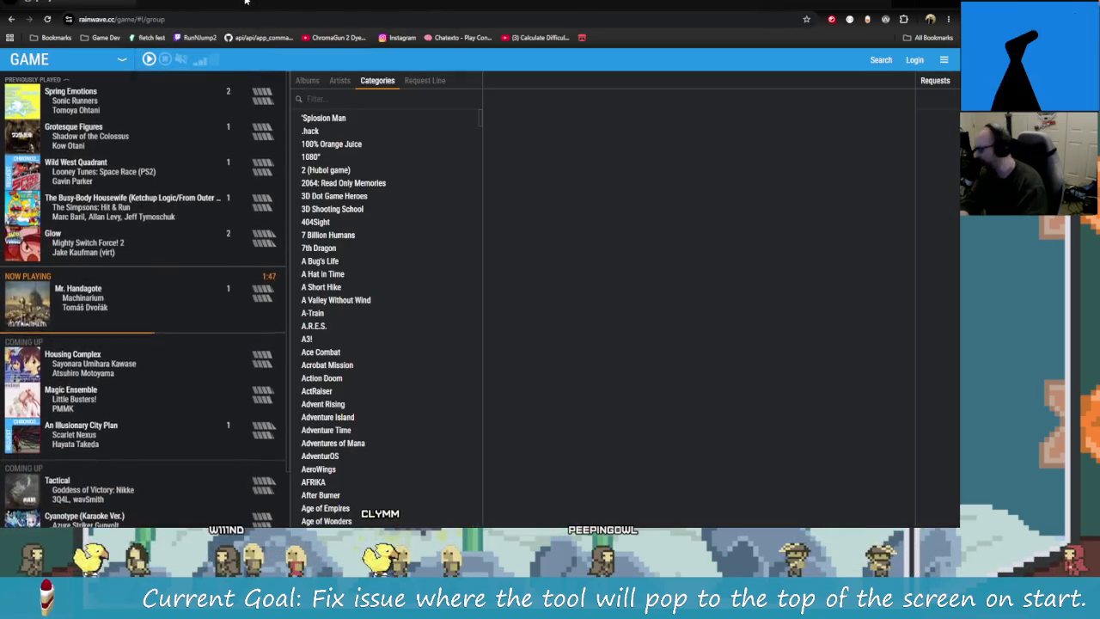
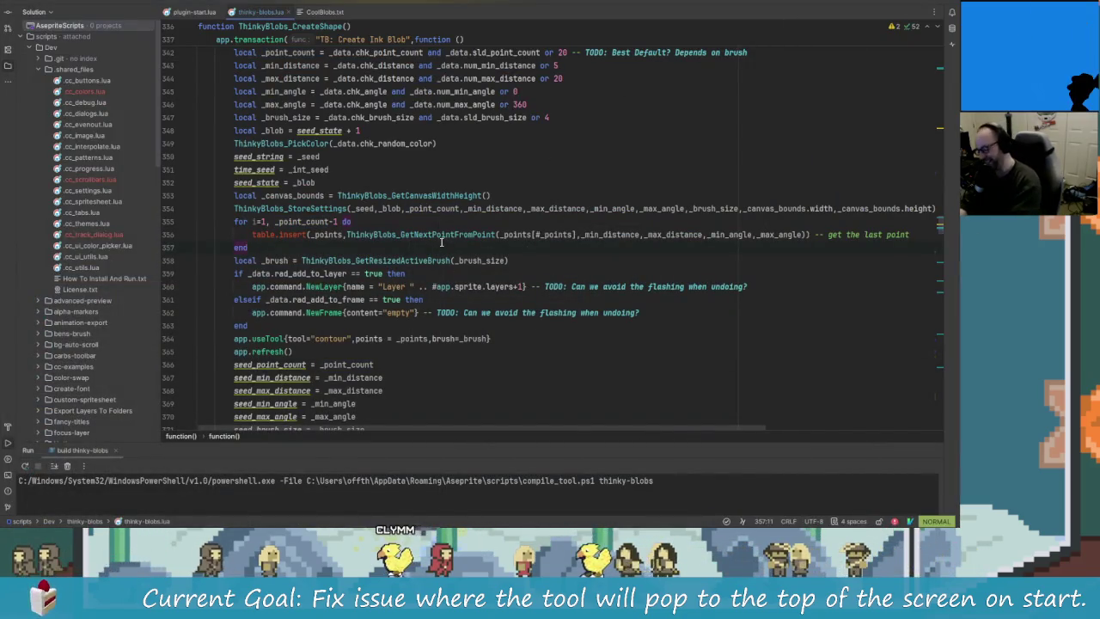
key(k)
key(k)
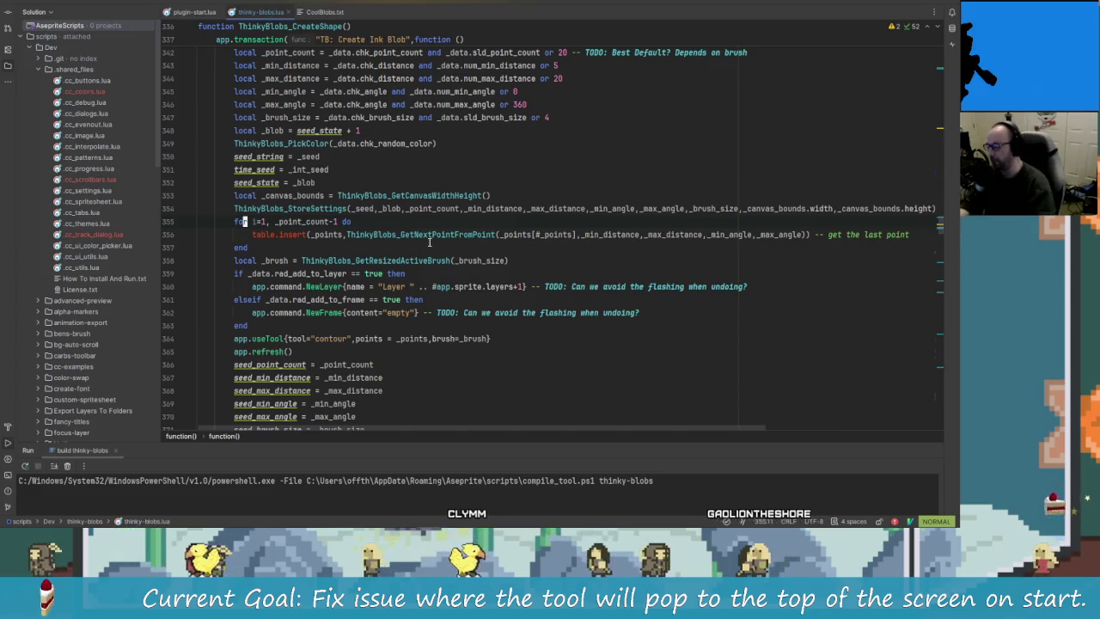
click(395, 234)
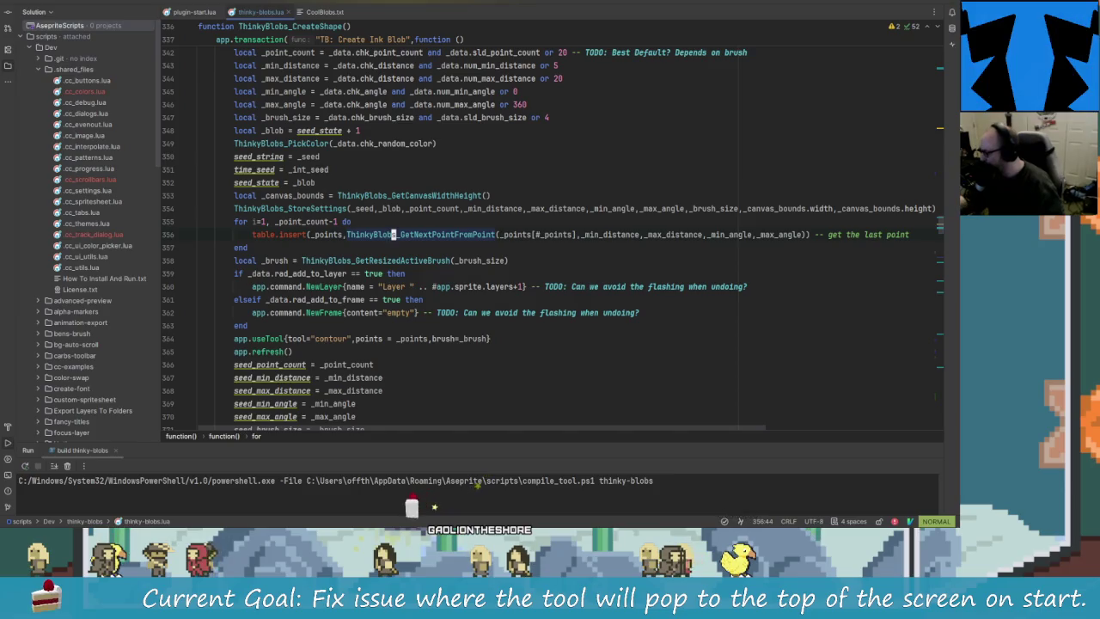
key(j)
key(j)
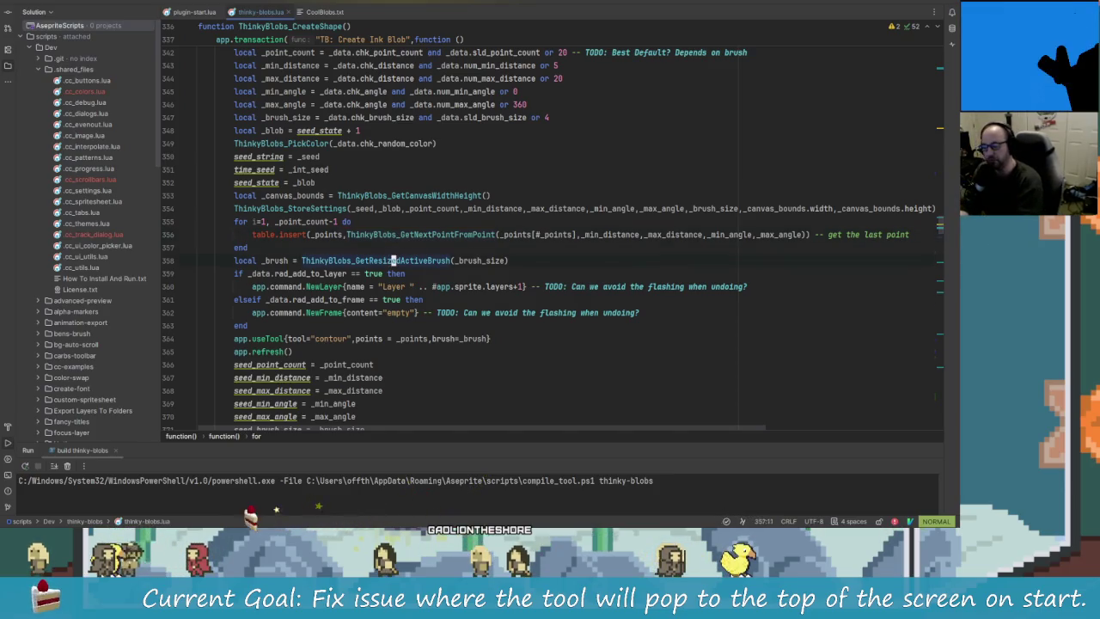
key(k)
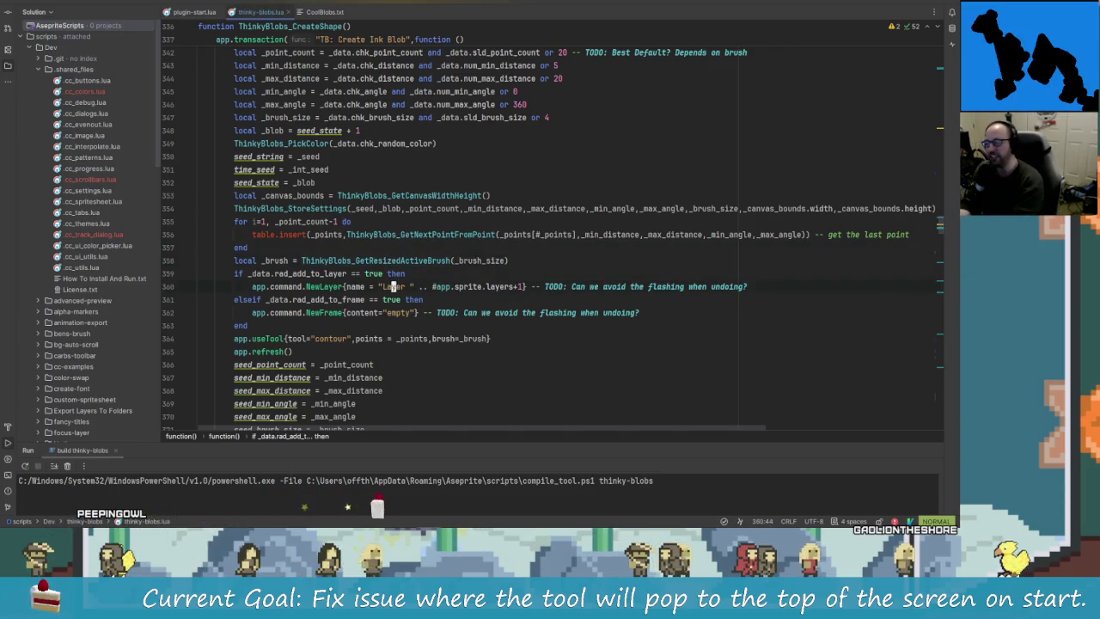
key(Down)
key(Down)
key(Down)
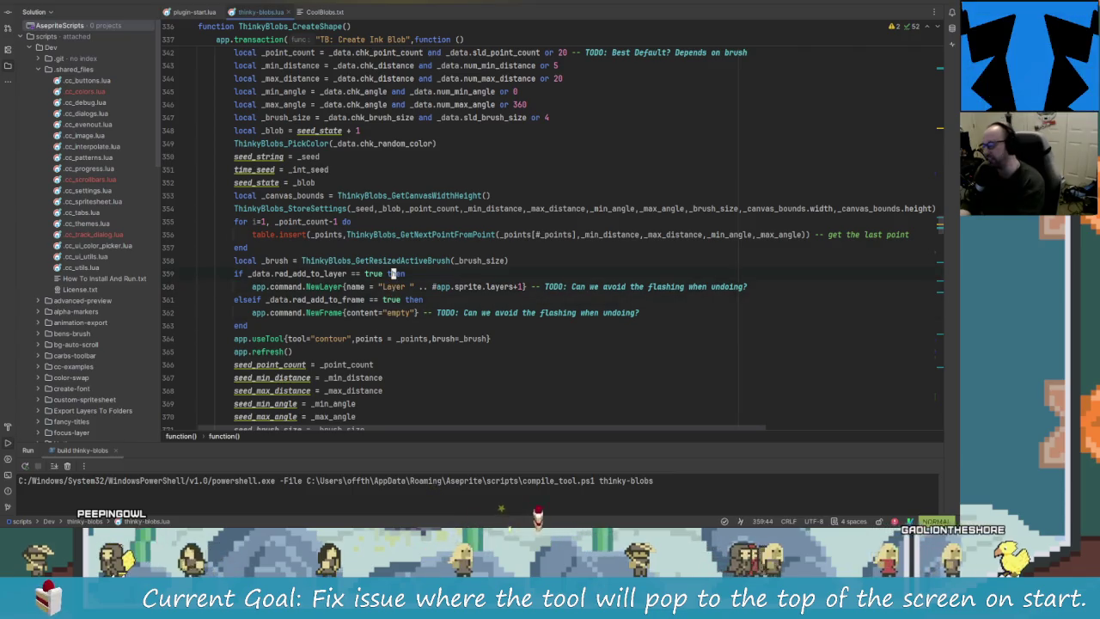
key(Up)
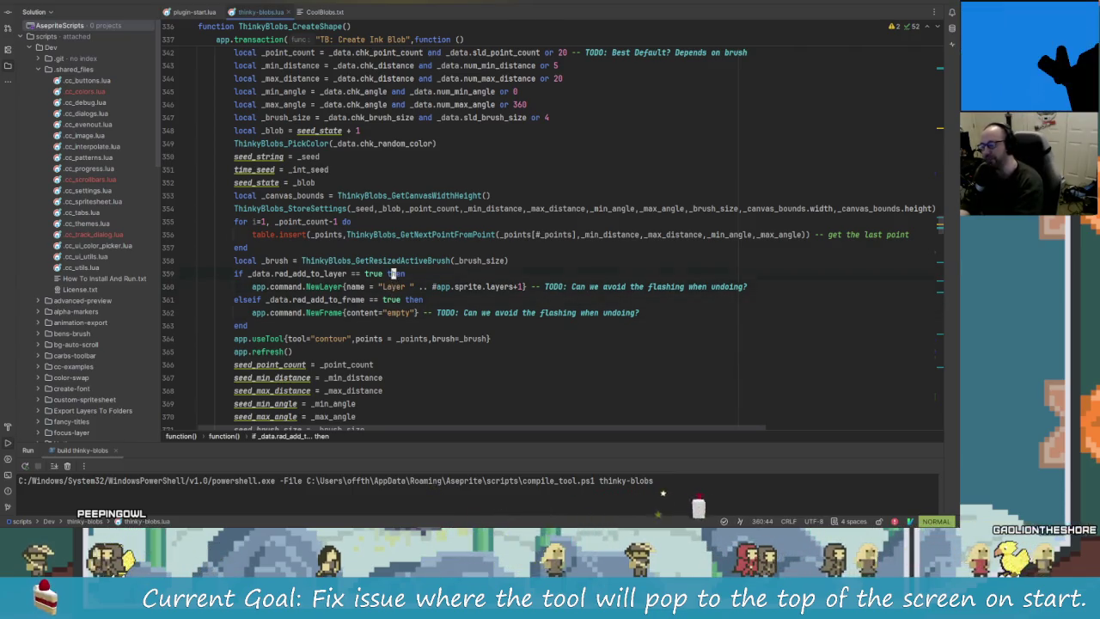
key(Up)
key(Up)
key(Up)
key(Down)
key(Down)
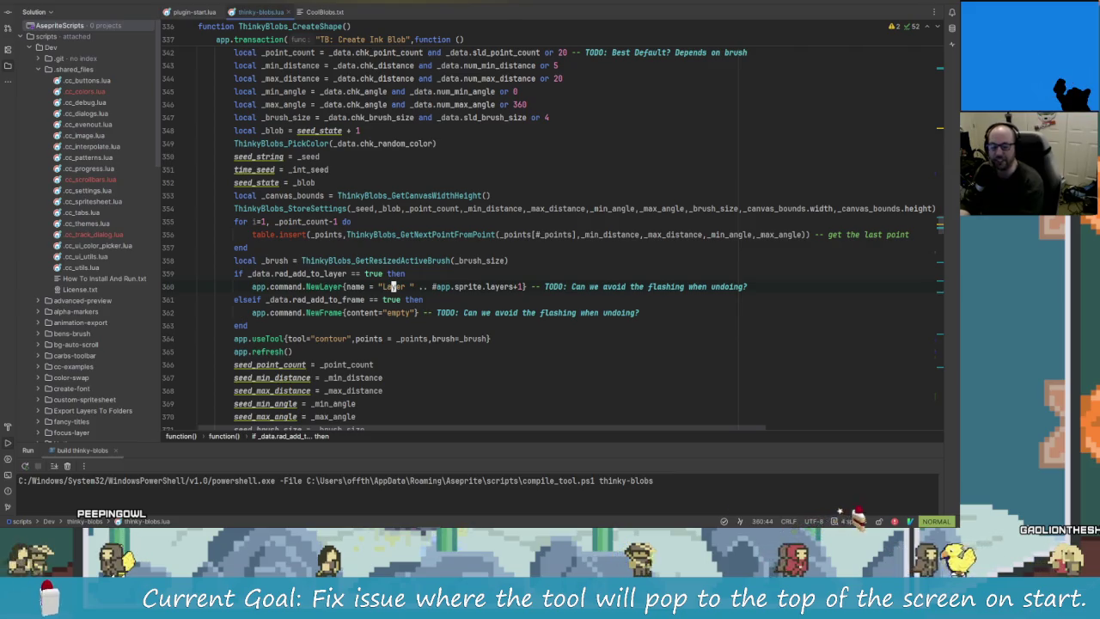
key(Down)
key(Down)
key(Down)
key(Down)
key(Down)
key(Down)
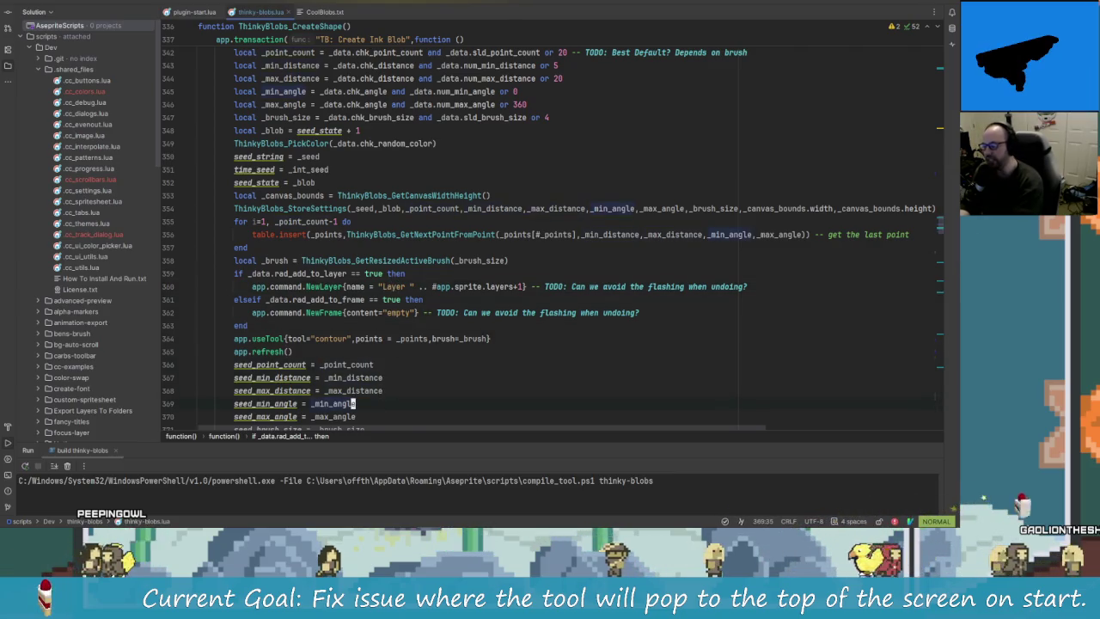
key(Down)
key(Down)
key(Down)
key(Down)
key(Down)
key(Down)
key(Down)
key(Up)
key(Up)
key(Up)
key(Up)
key(Up)
key(Up)
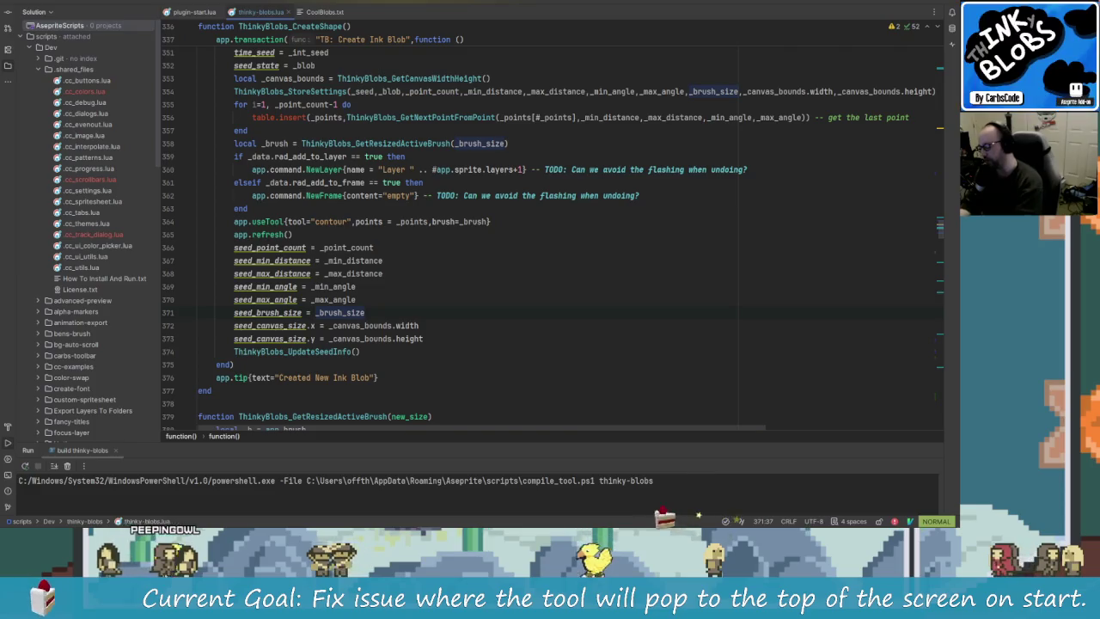
key(Up)
key(Up)
key(Up)
key(w)
key(w)
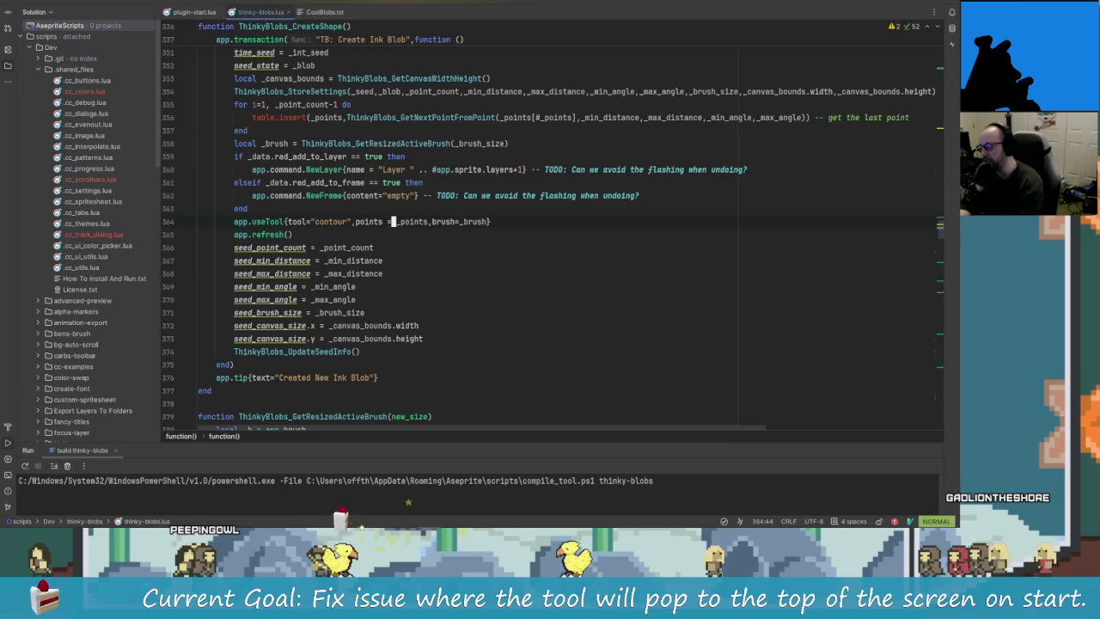
key(Up)
key(Up)
key(Up)
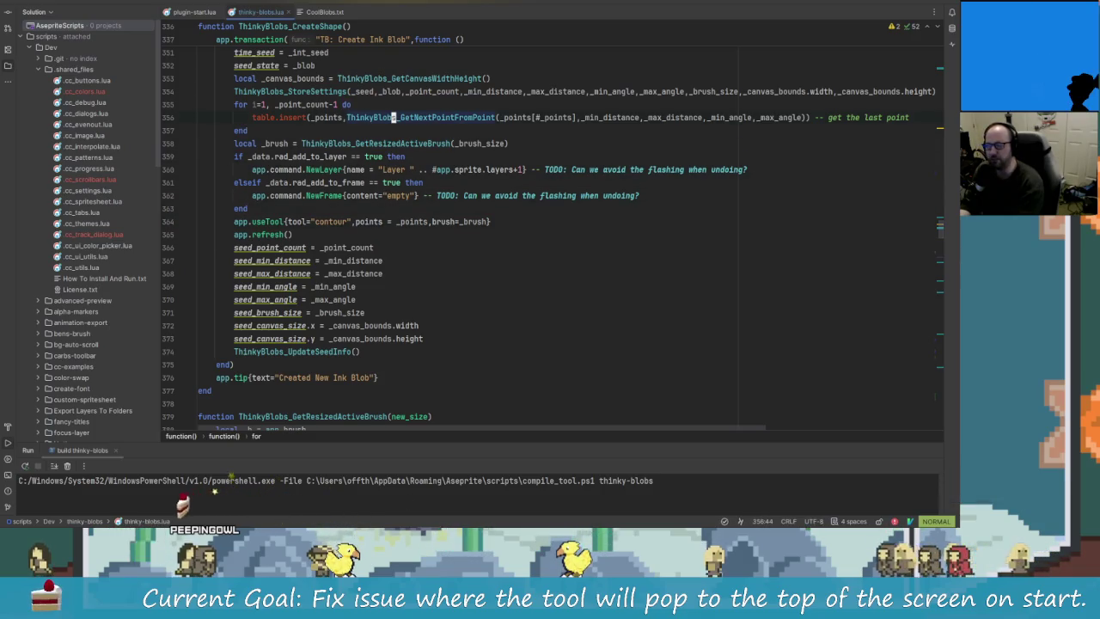
key(Up)
key(Up)
key(Up)
key(Up)
key(Up)
key(Up)
key(Up)
key(Up)
key(Up)
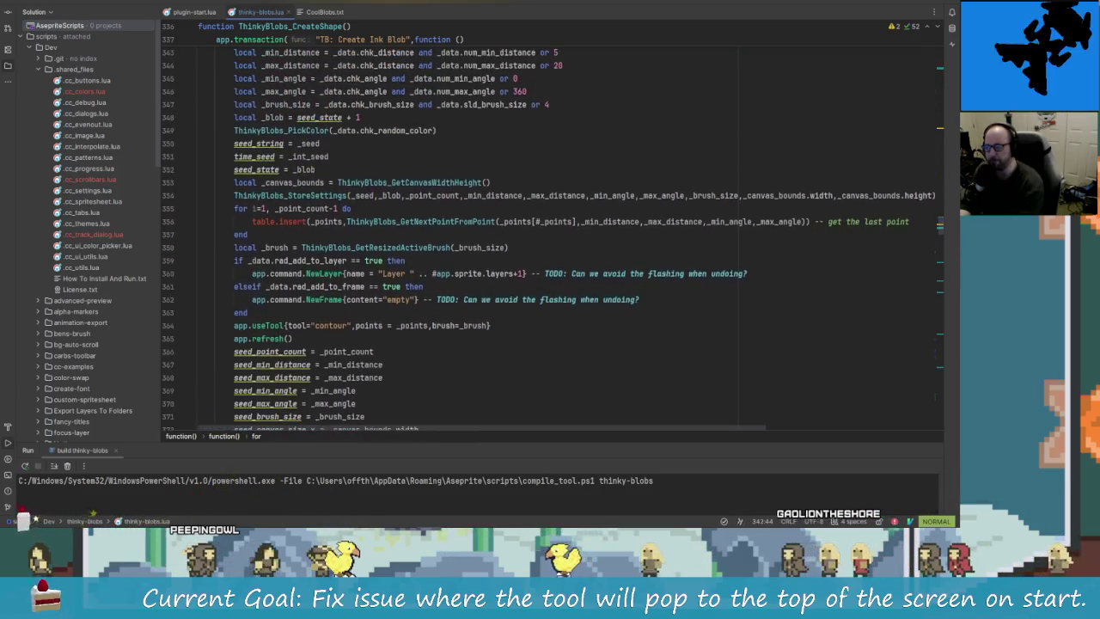
key(Up)
key(Up)
key(Up)
key(Up)
key(Up)
key(Up)
key(Up)
key(Up)
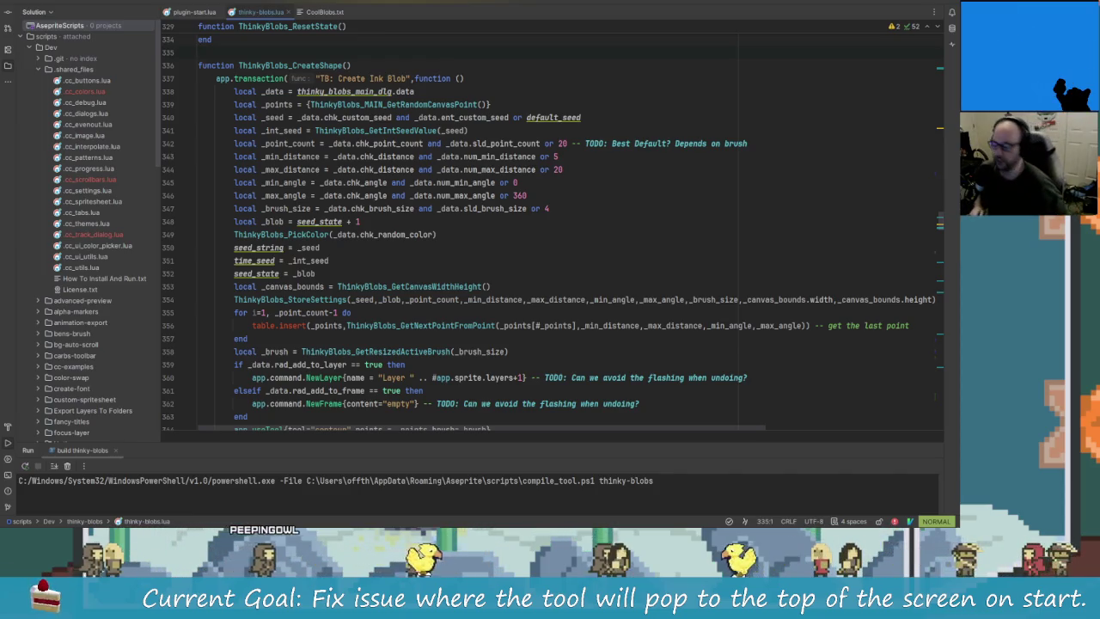
click(393, 91)
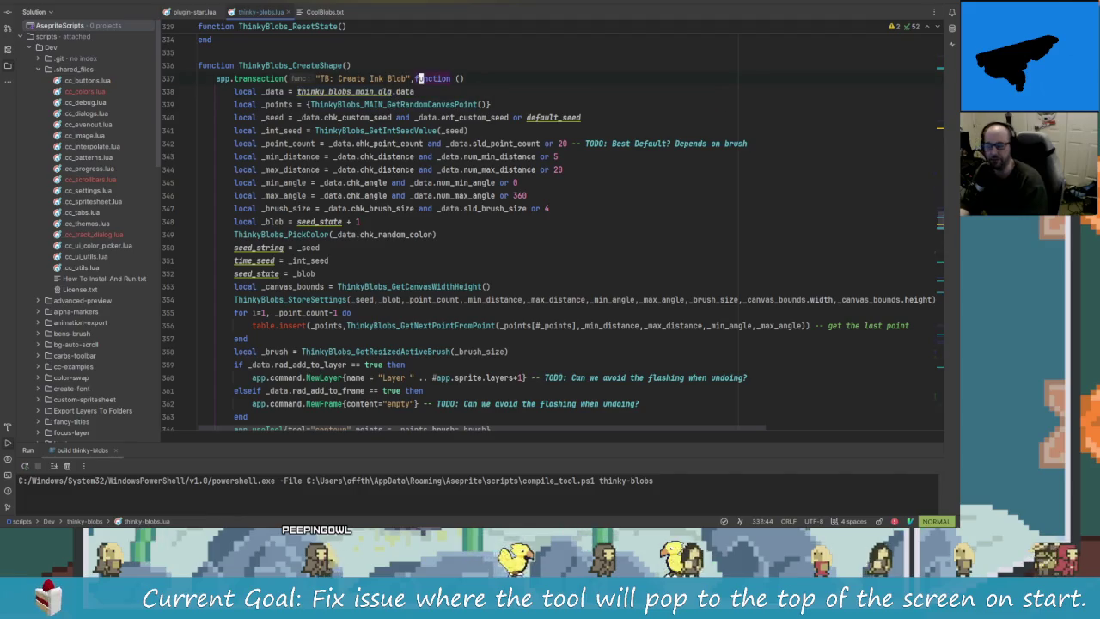
key(j)
key(j)
key(j)
key(j)
key(j)
key(j)
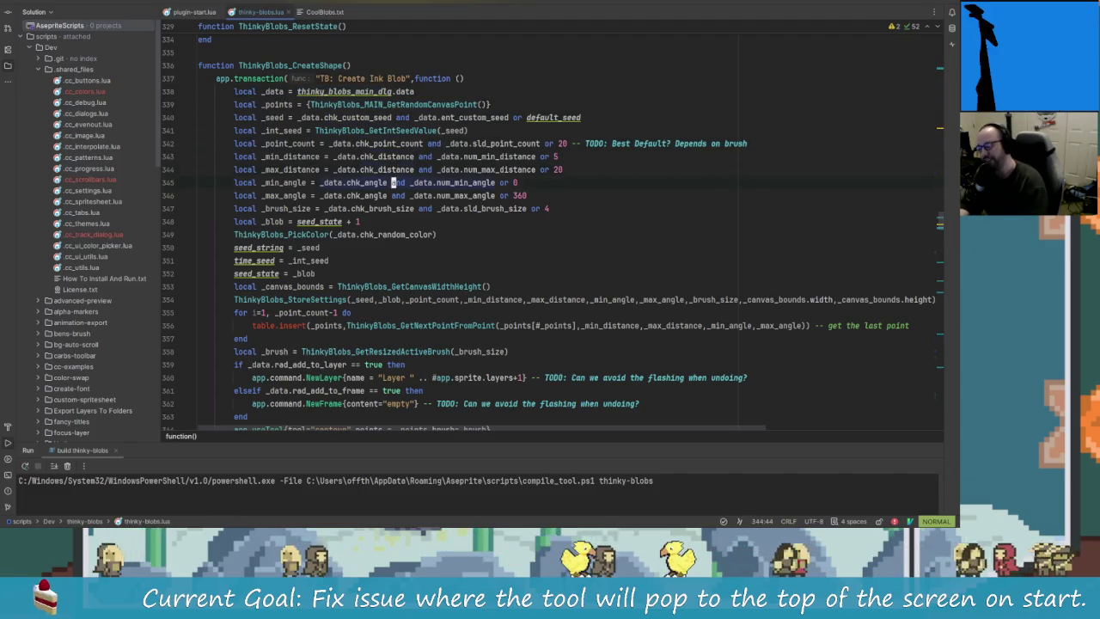
key(j)
key(j)
key(j)
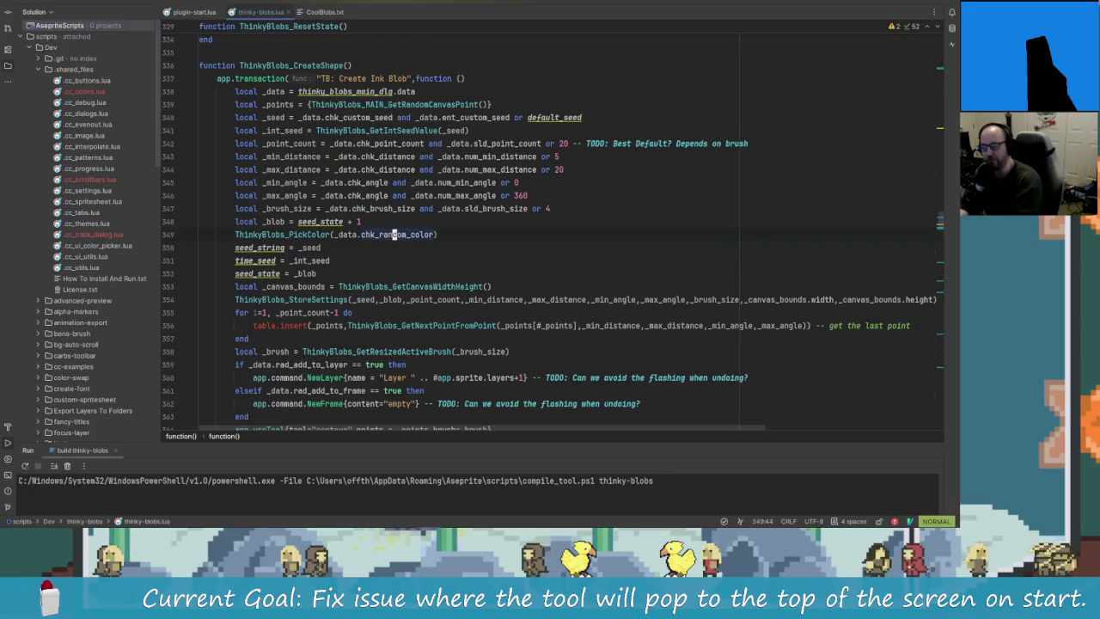
key(j)
key(j)
key(j)
key(j)
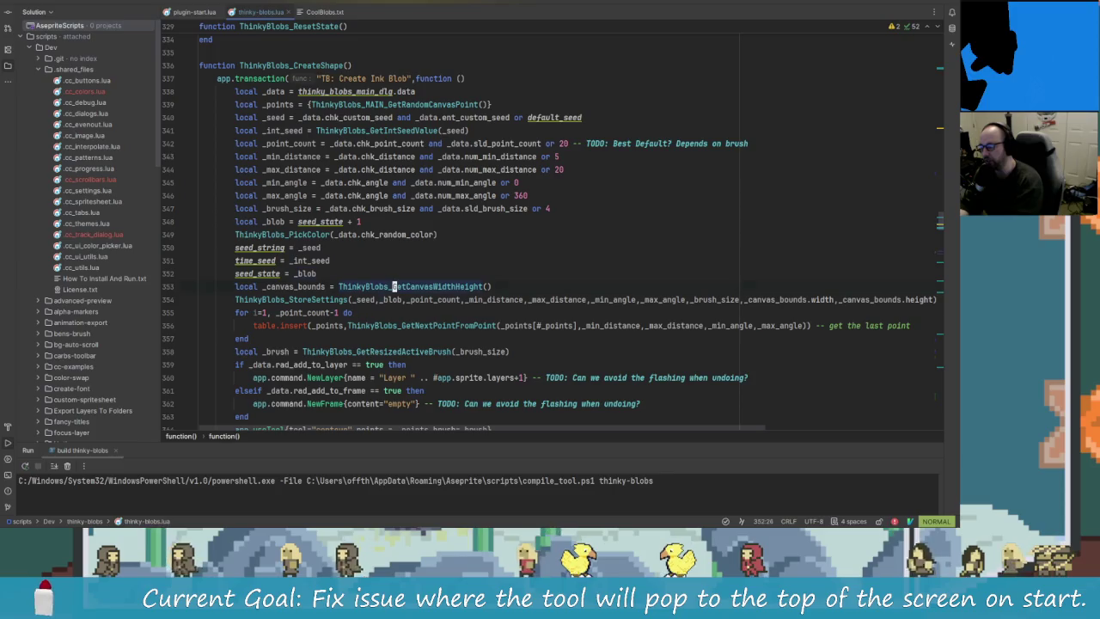
key(j)
key(j)
key(j)
key(j)
key(j)
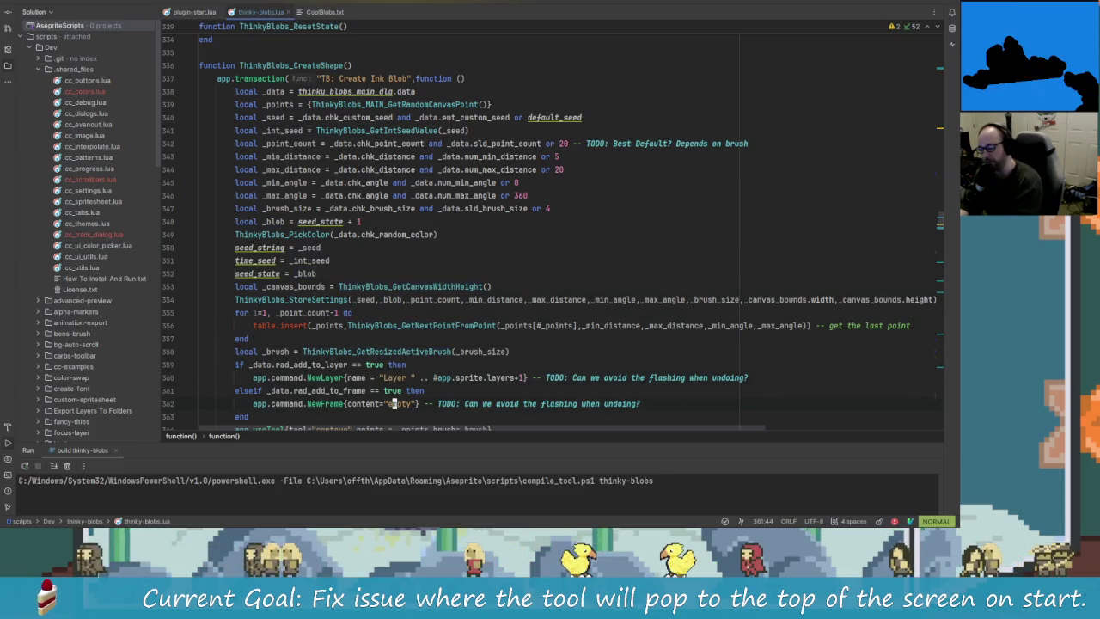
key(j)
key(j)
key(j)
key(j)
key(j)
key(j)
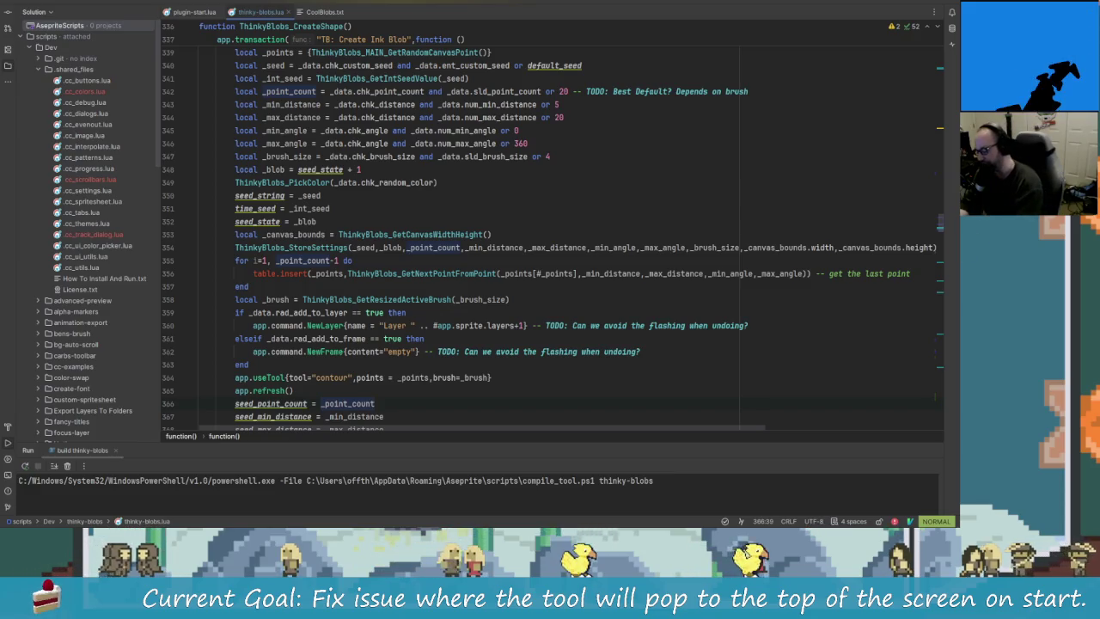
key(j)
key(j)
key(j)
key(j)
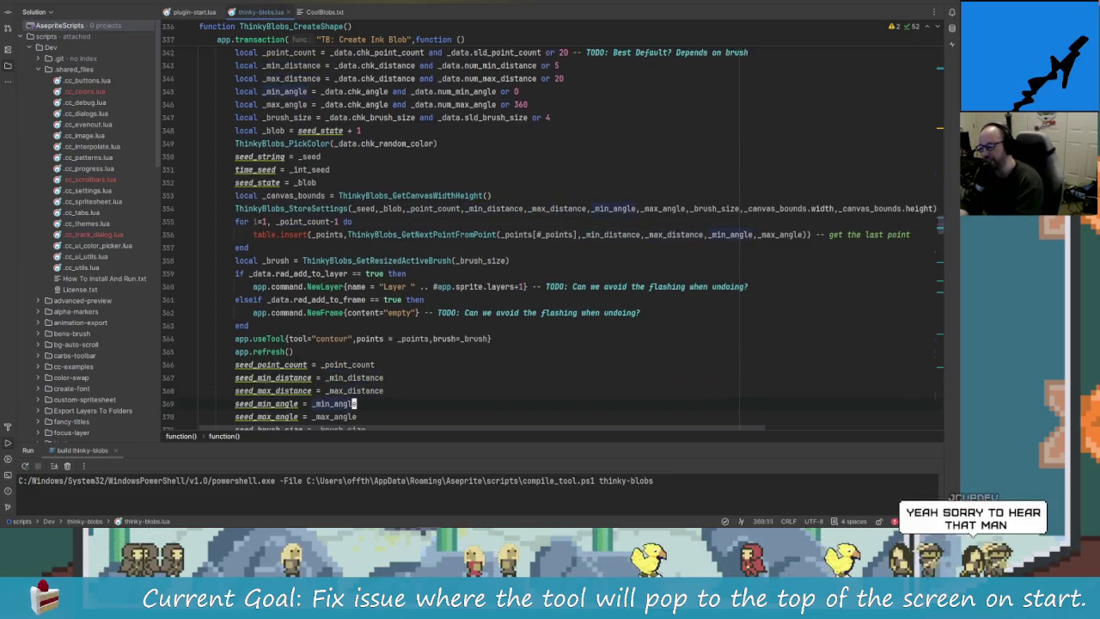
key(j)
key(j)
key(j)
key(j)
key(j)
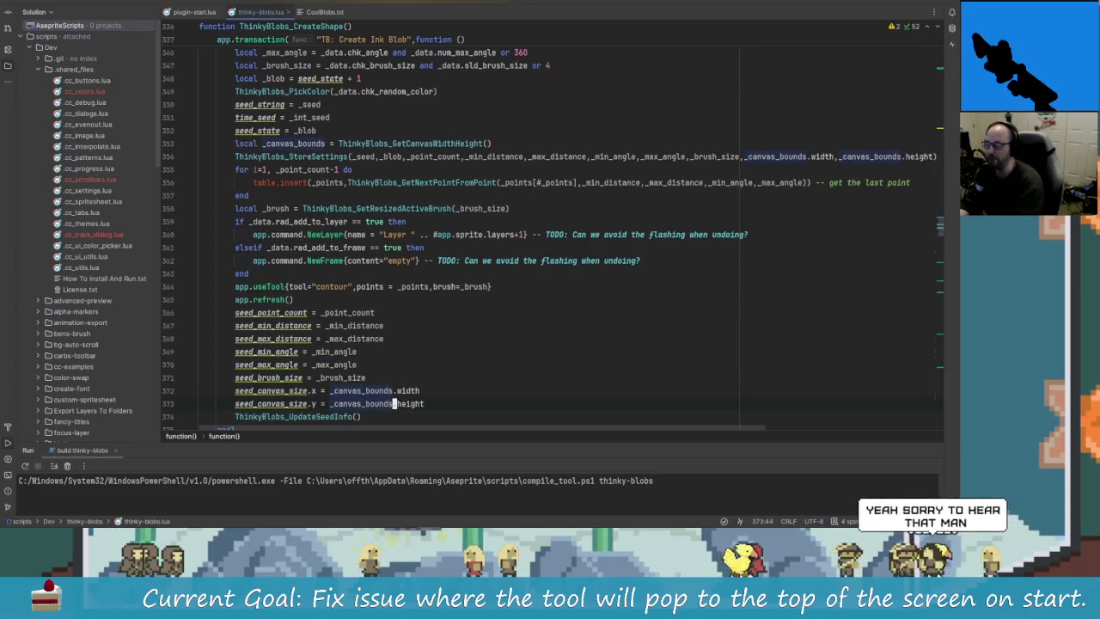
key(j)
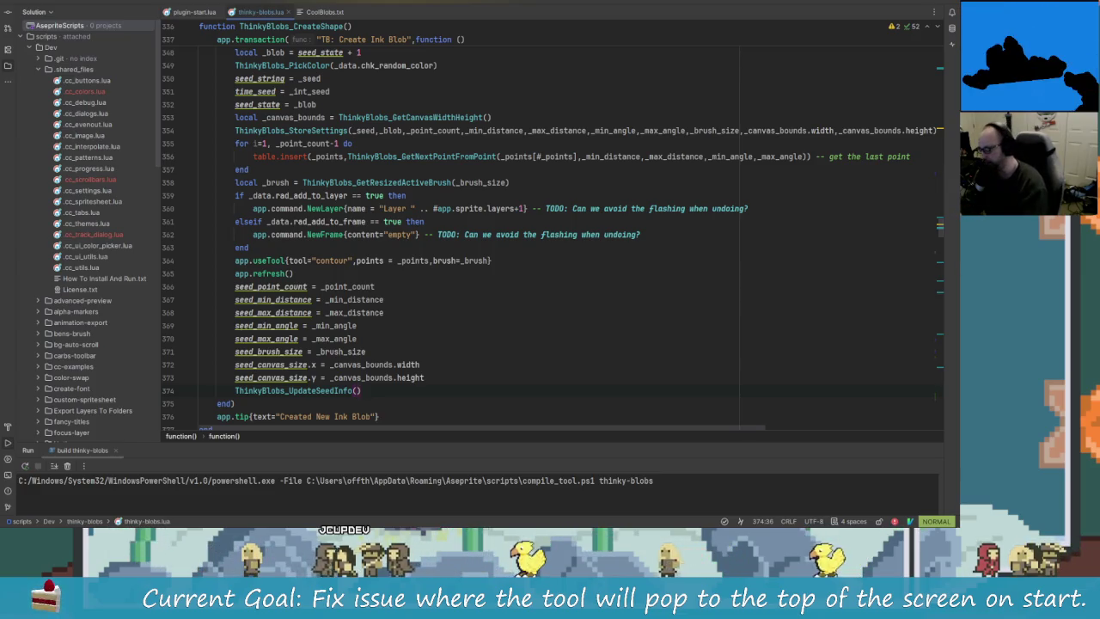
key(k)
key(k)
key(k)
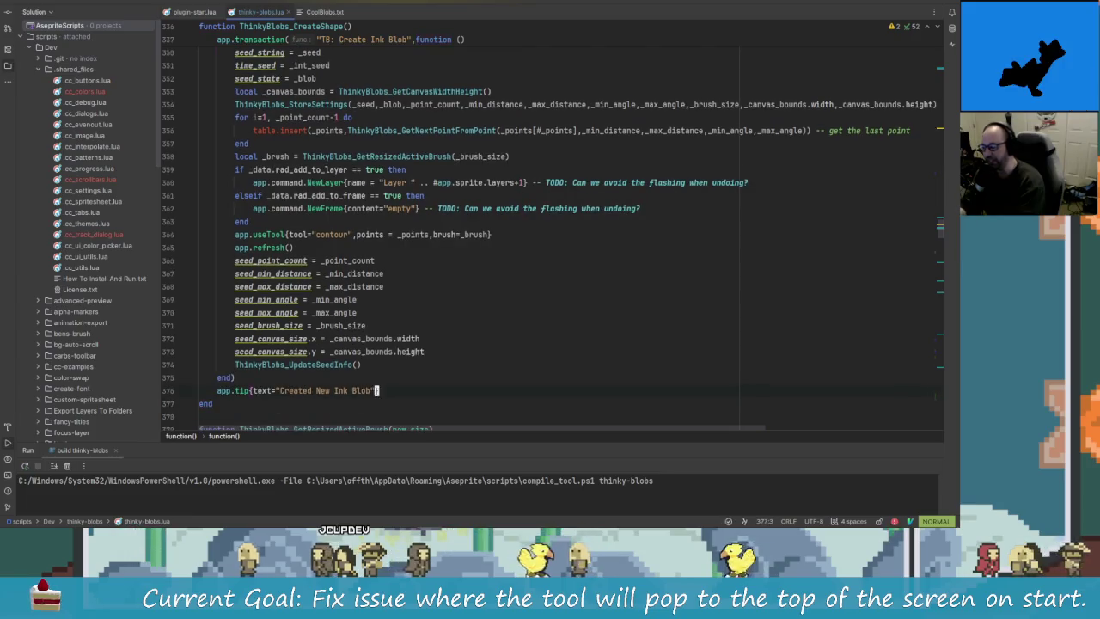
key(k)
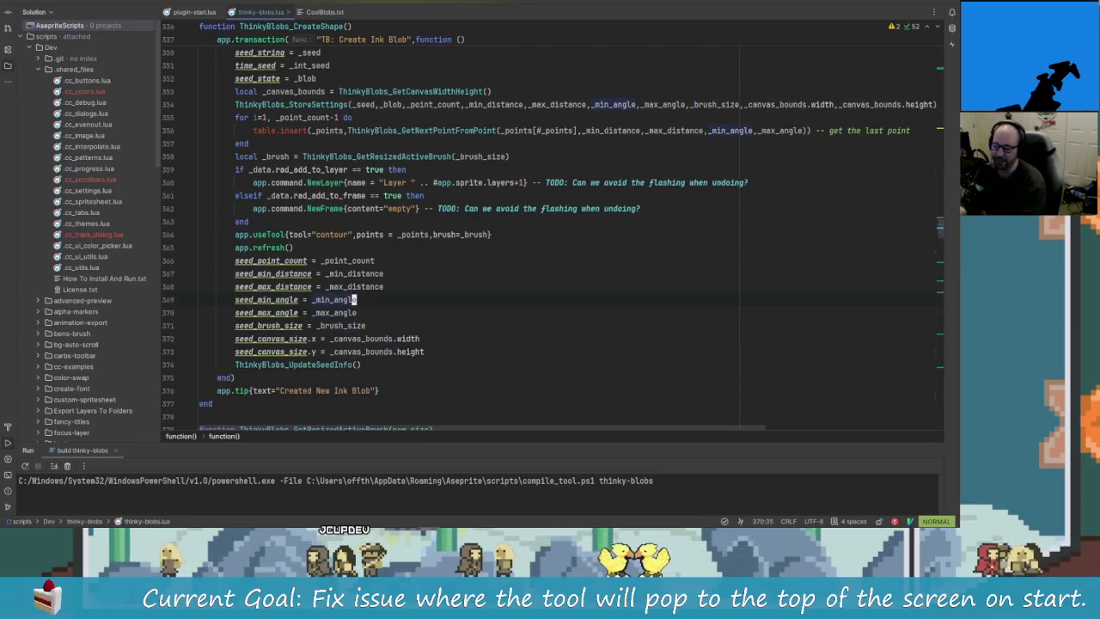
click(394, 156)
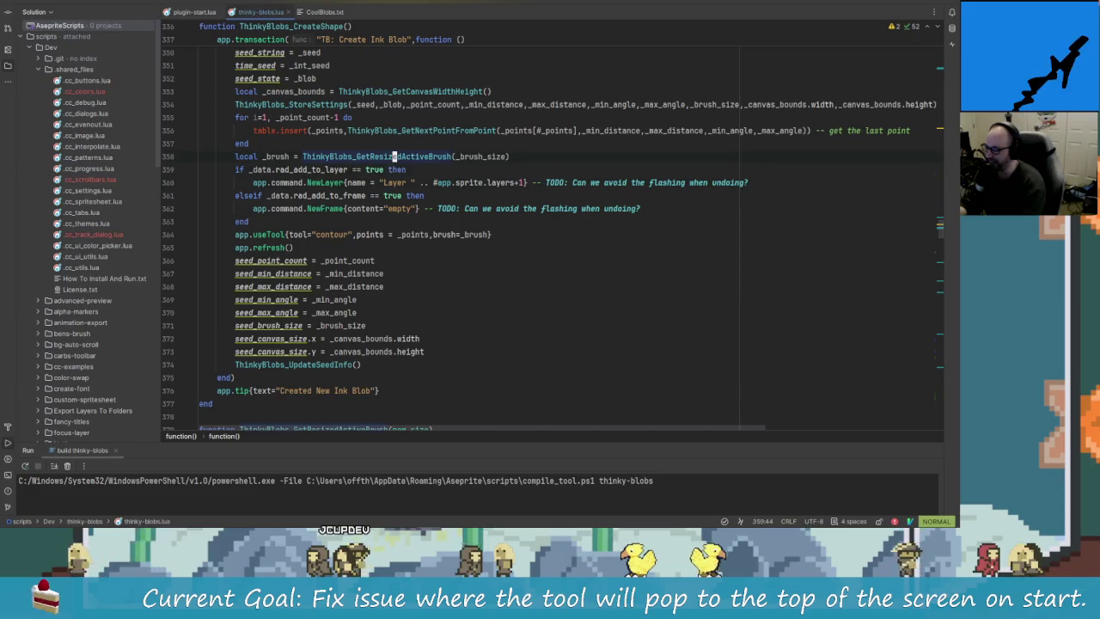
key(j)
key(j)
key(j)
key(j)
key(j)
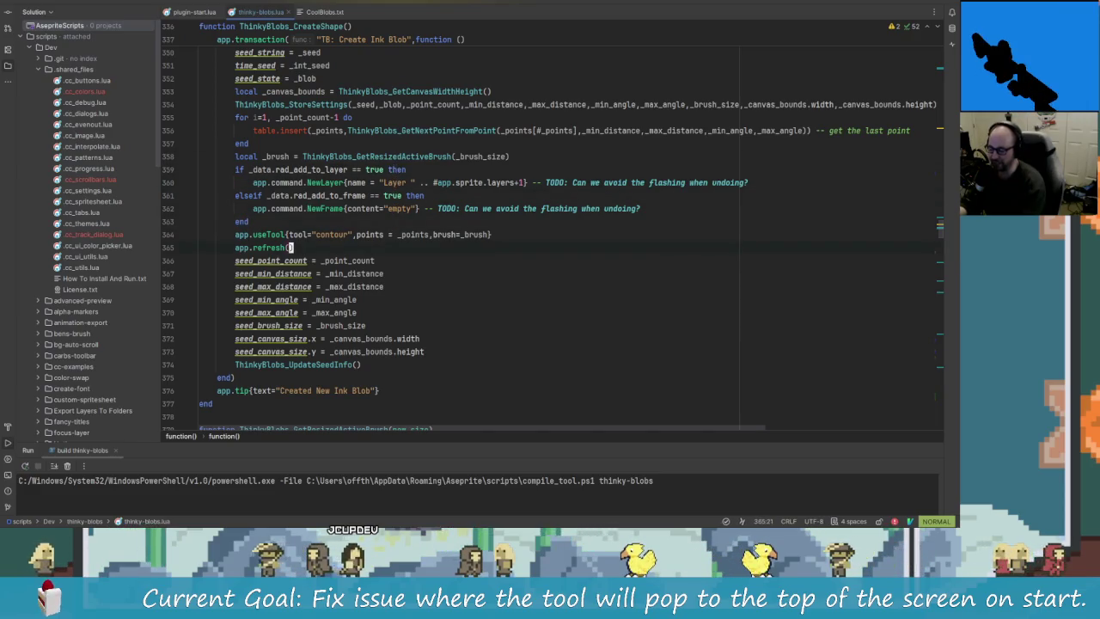
key(j)
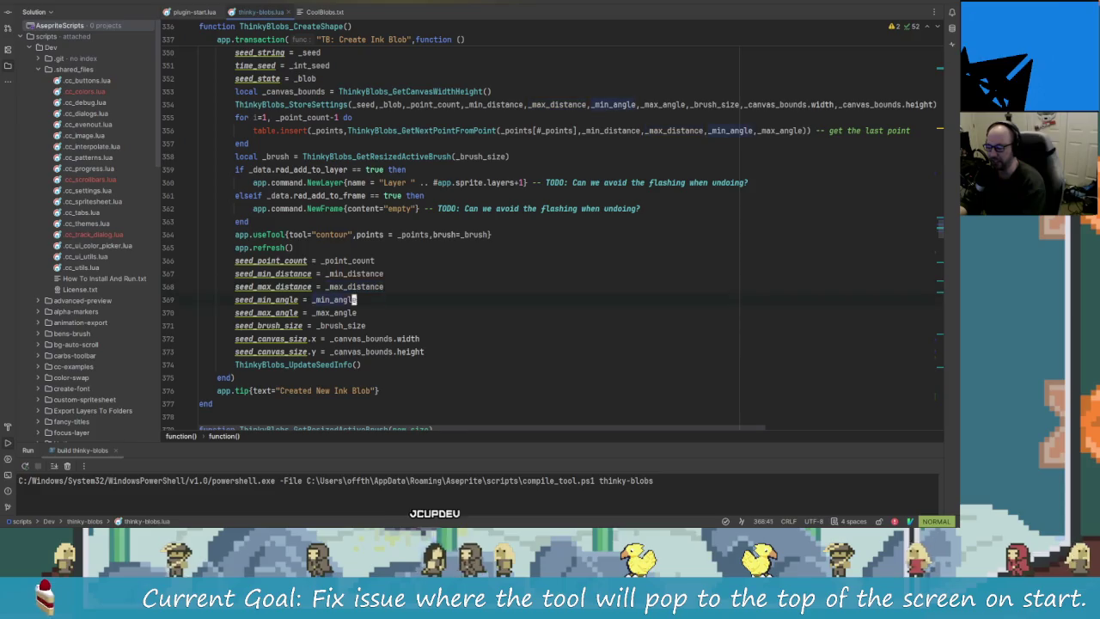
key(j)
key(j)
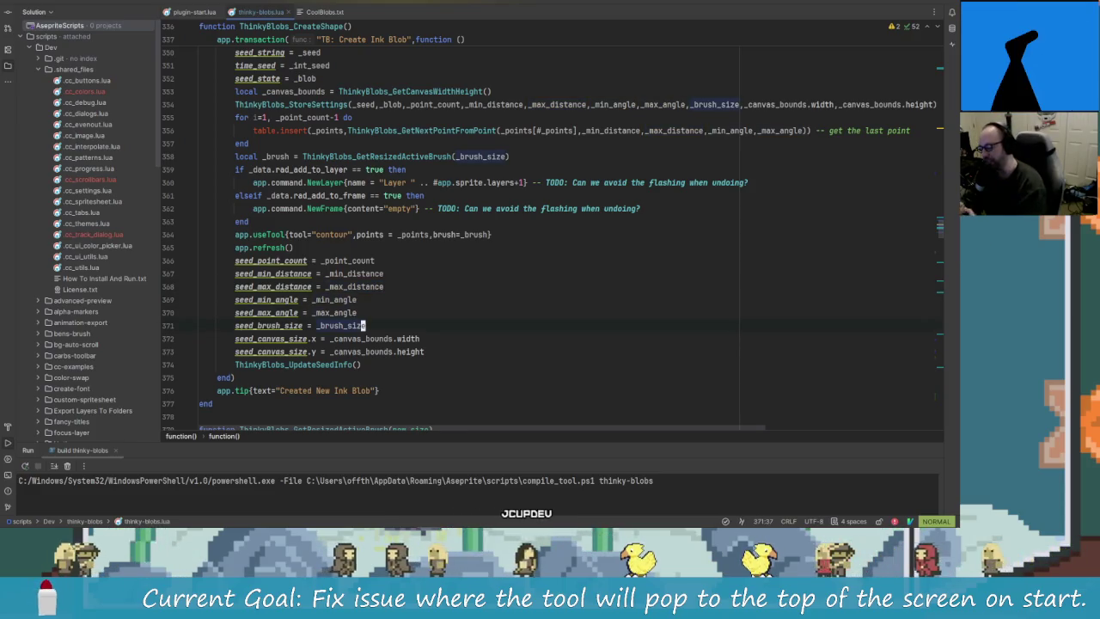
key(j)
key(j)
key(j)
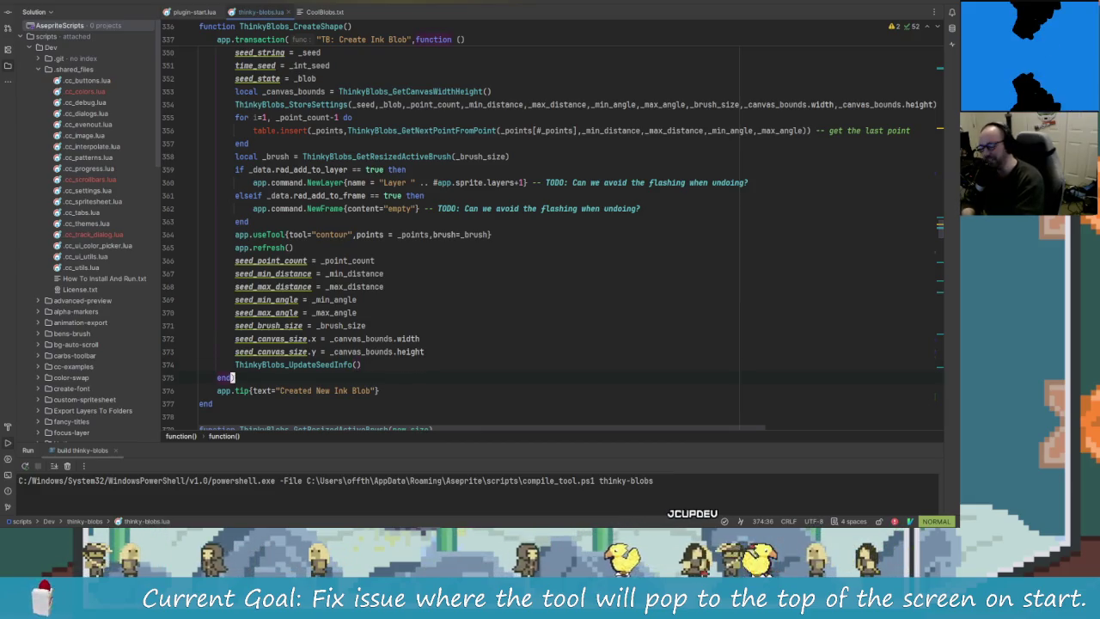
key(j)
key(k)
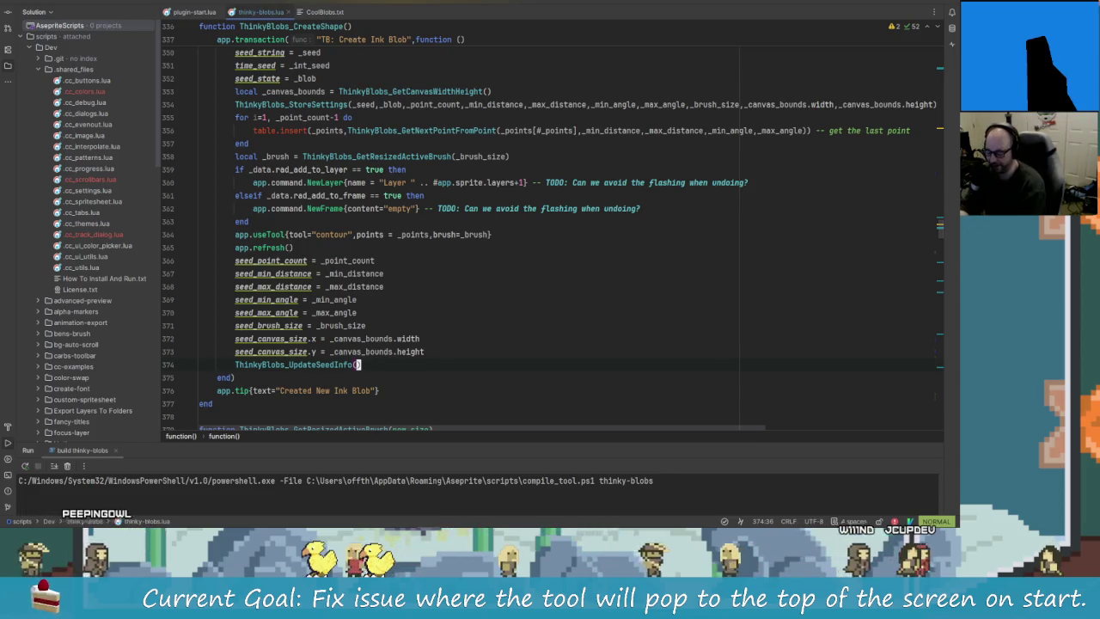
key(j)
key(j)
key(k)
key(k)
key(k)
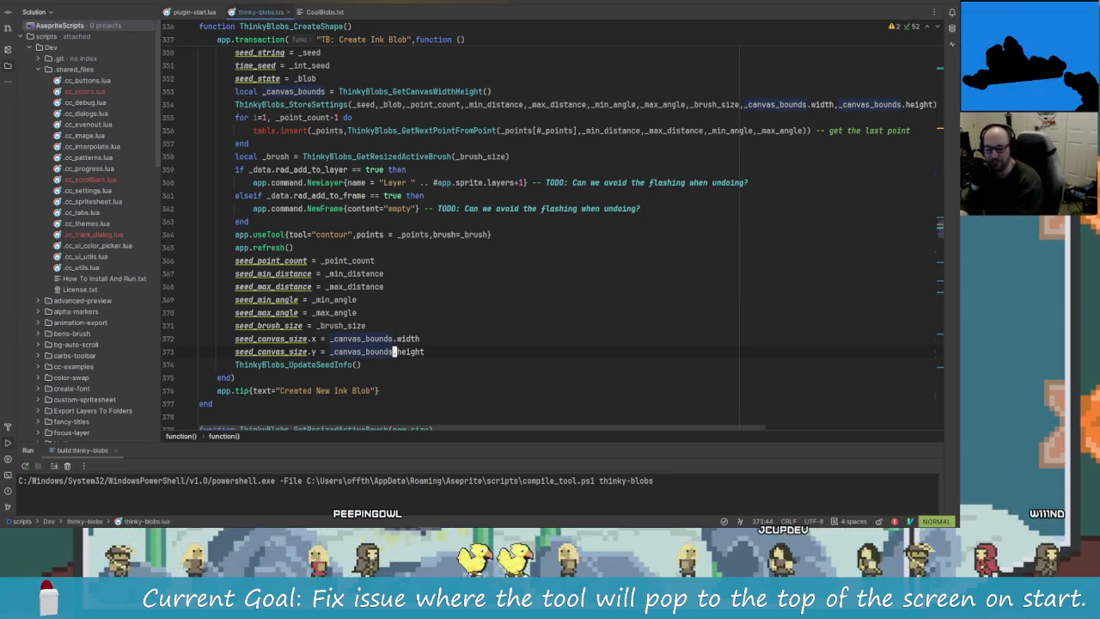
key(k)
key(k)
key(k)
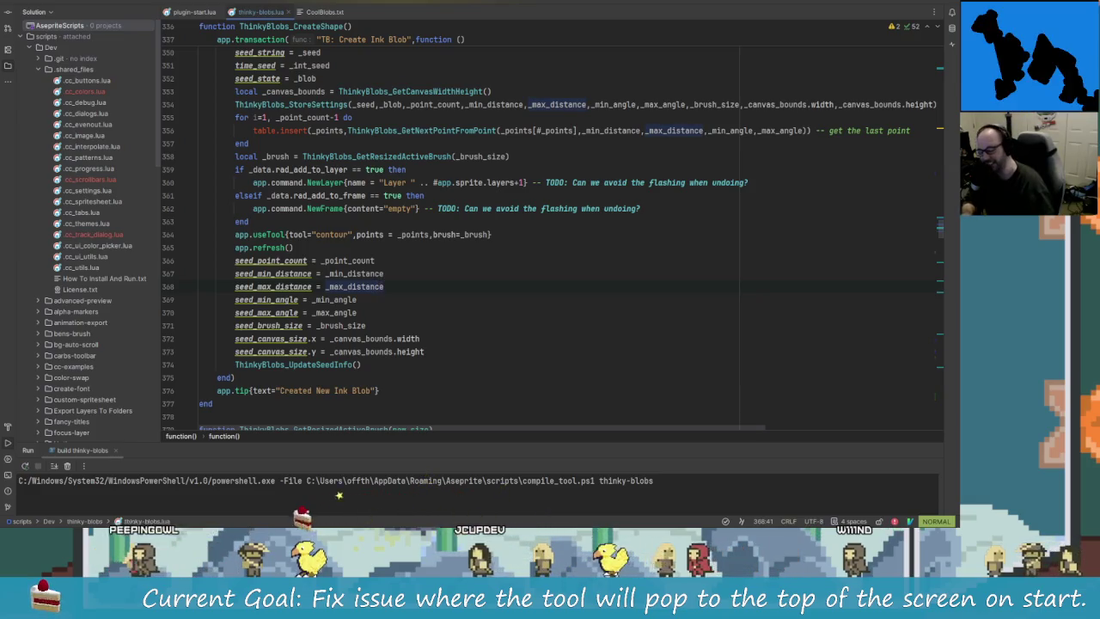
key(j)
key(j)
key(j)
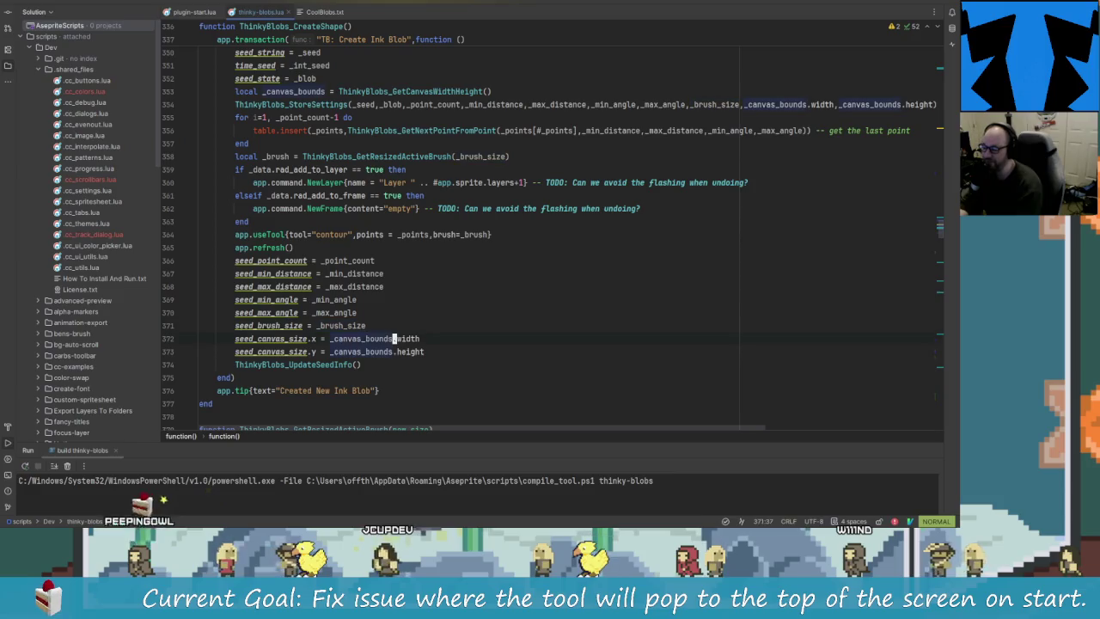
key(k)
key(k)
key(k)
key(j)
key(j)
key(j)
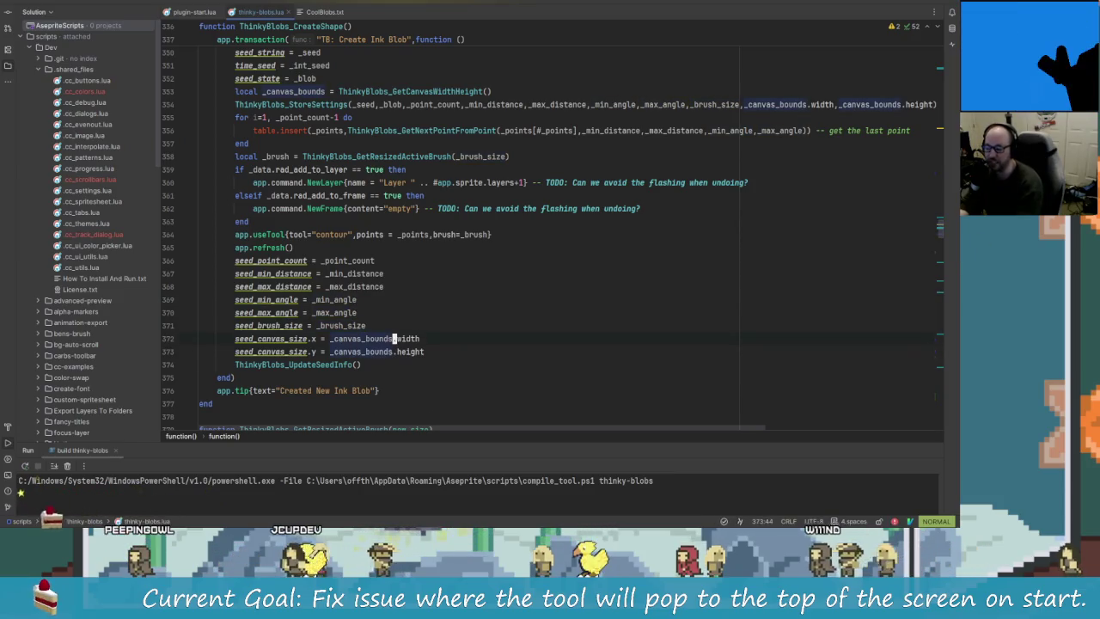
key(k)
key(j)
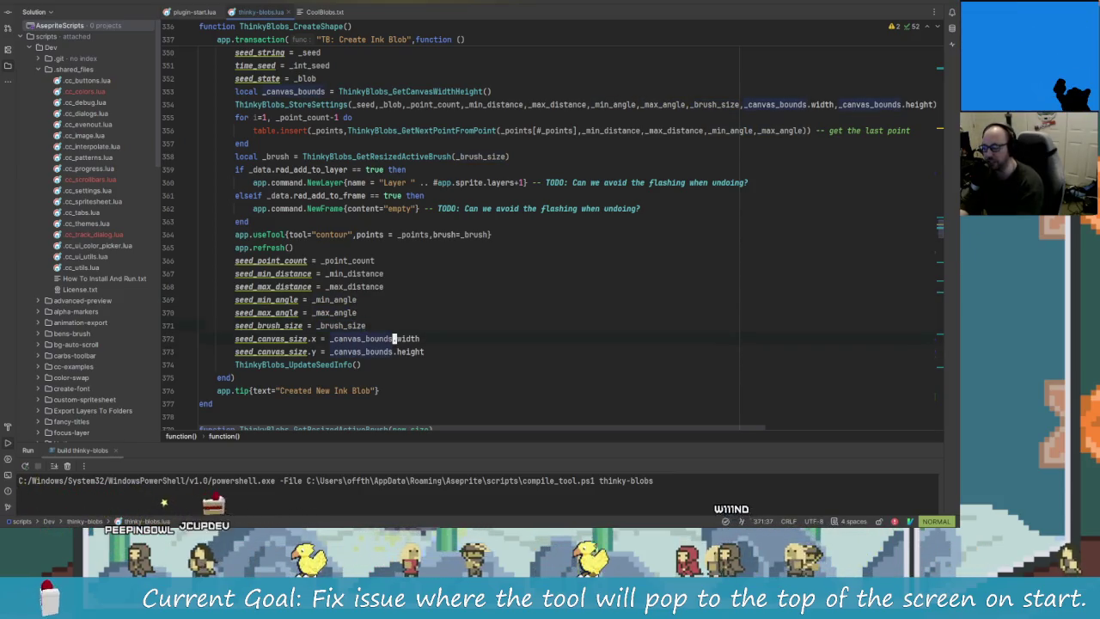
key(j)
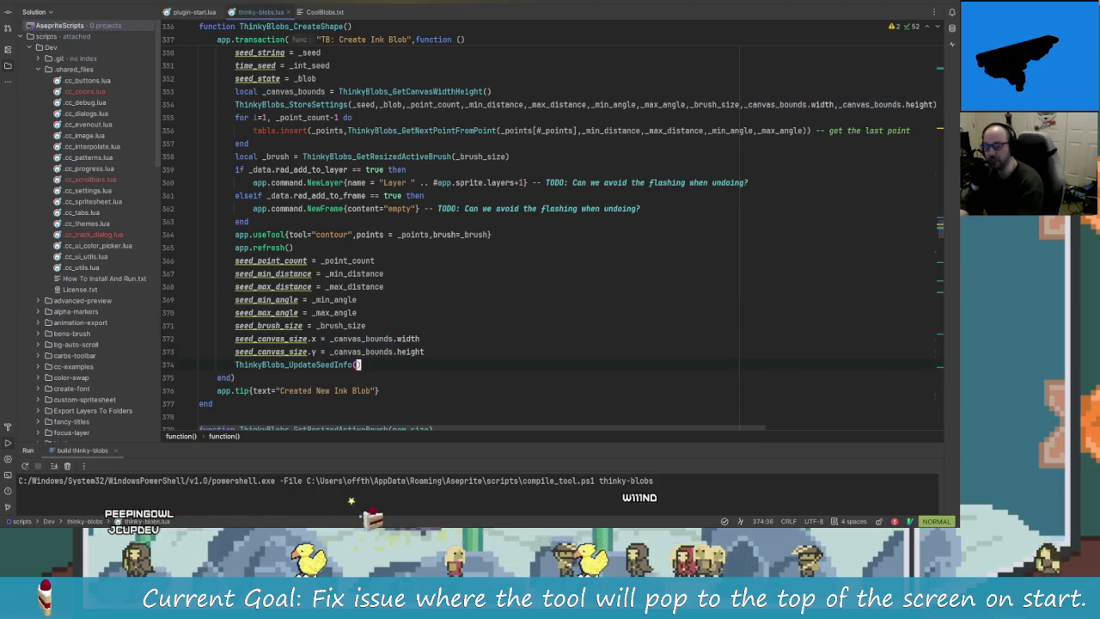
key(k)
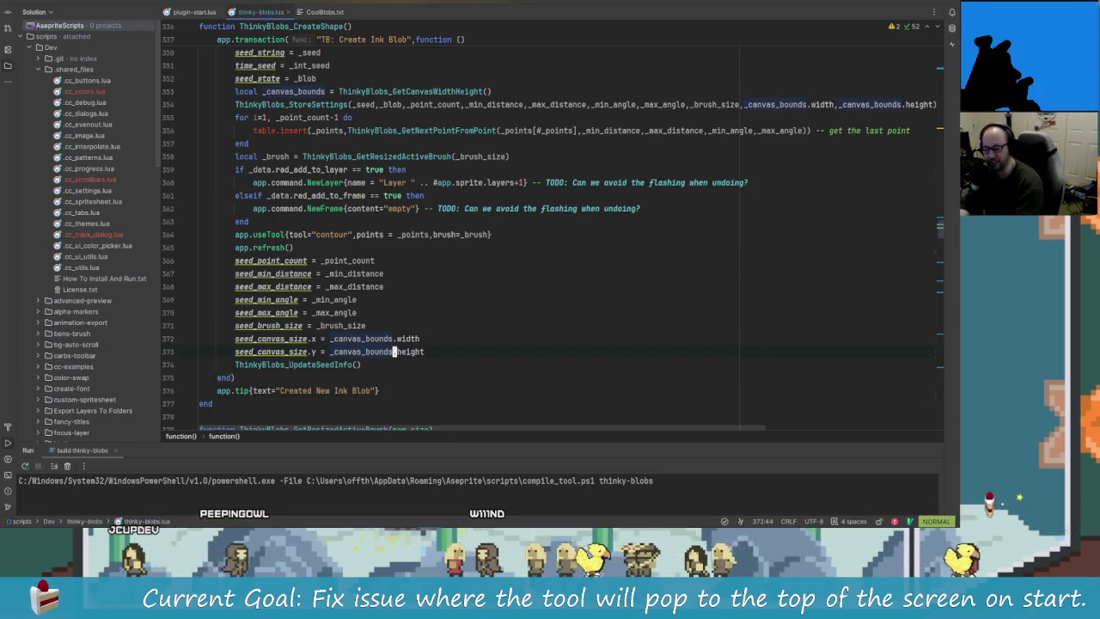
key(j)
key(k)
key(k)
key(k)
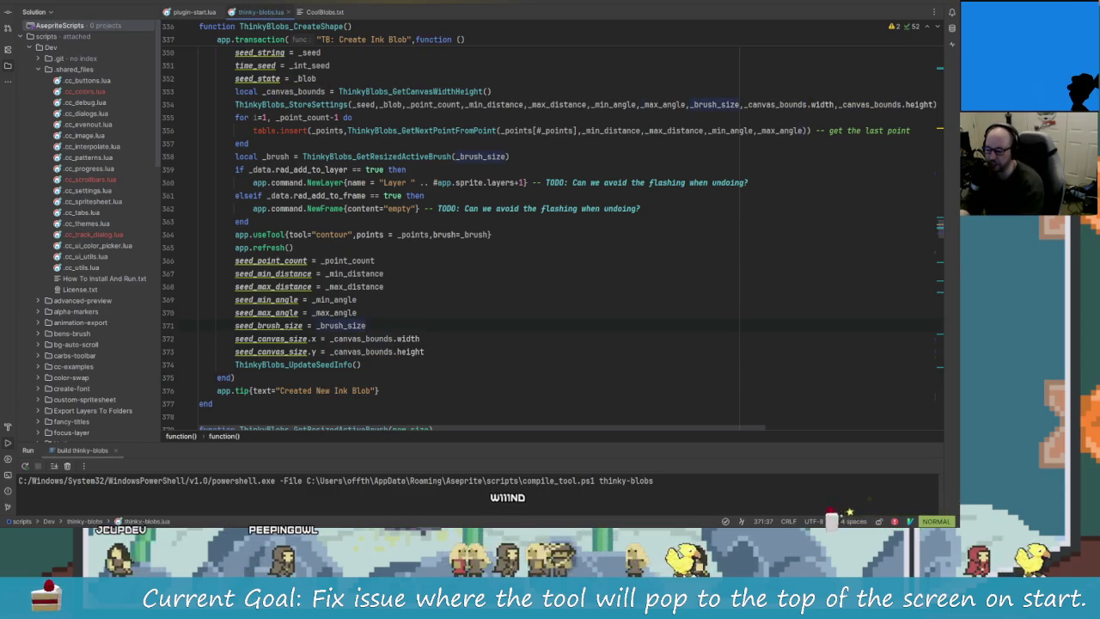
key(k)
key(k)
key(k)
key(k)
key(k)
key(k)
key(j)
key(j)
key(j)
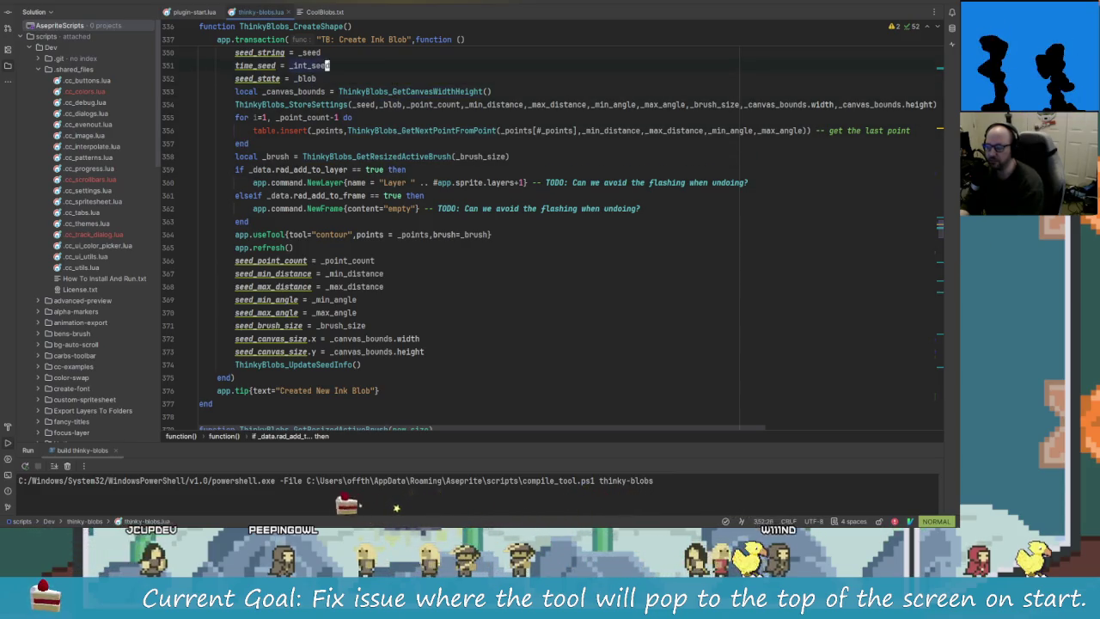
key(k)
key(k)
key(k)
key(k)
key(k)
key(k)
key(k)
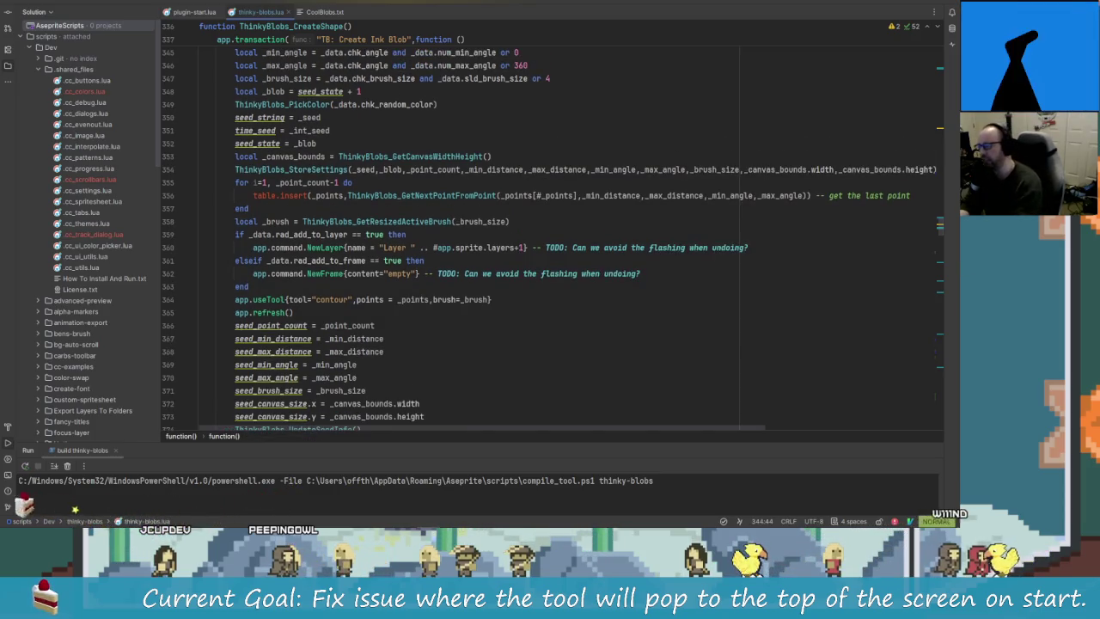
key(ctrl+y)
key(k)
key(k)
key(k)
key(k)
key(k)
key(k)
key(k)
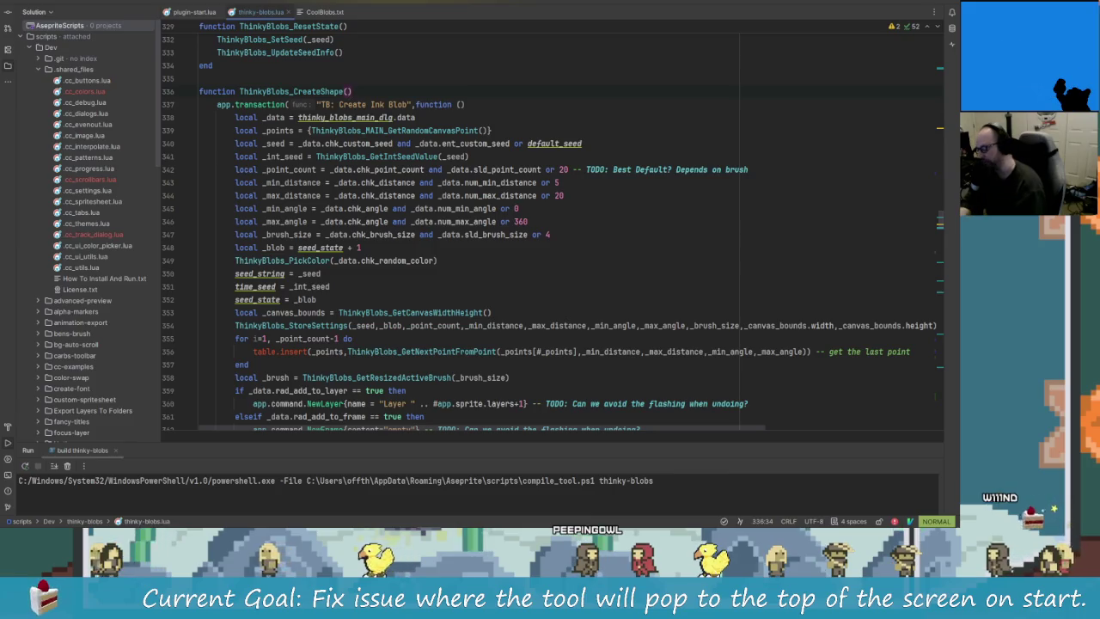
click(393, 130)
key(Down)
key(Down)
key(Down)
key(Down)
key(Down)
key(Down)
key(Down)
key(Down)
key(Down)
key(Down)
key(Down)
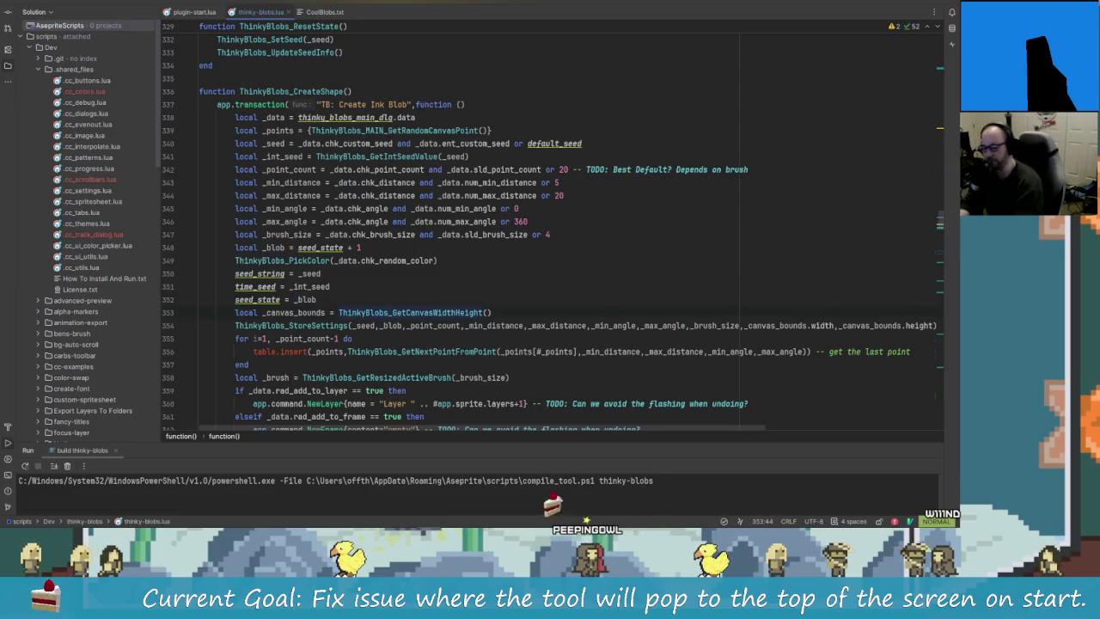
key(Down)
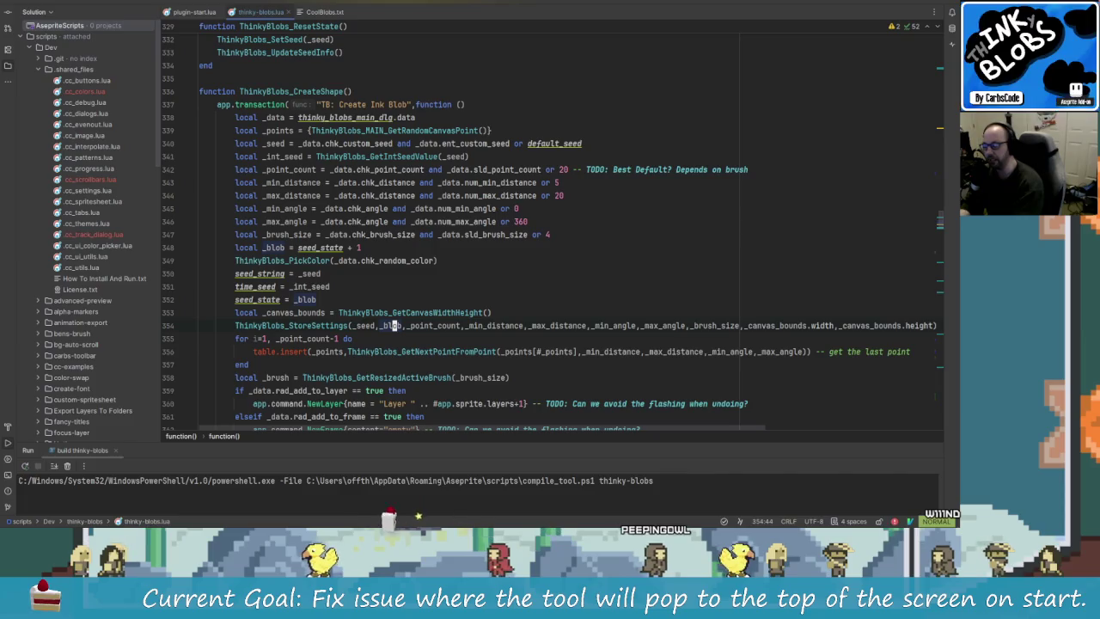
key(Up)
key(Up)
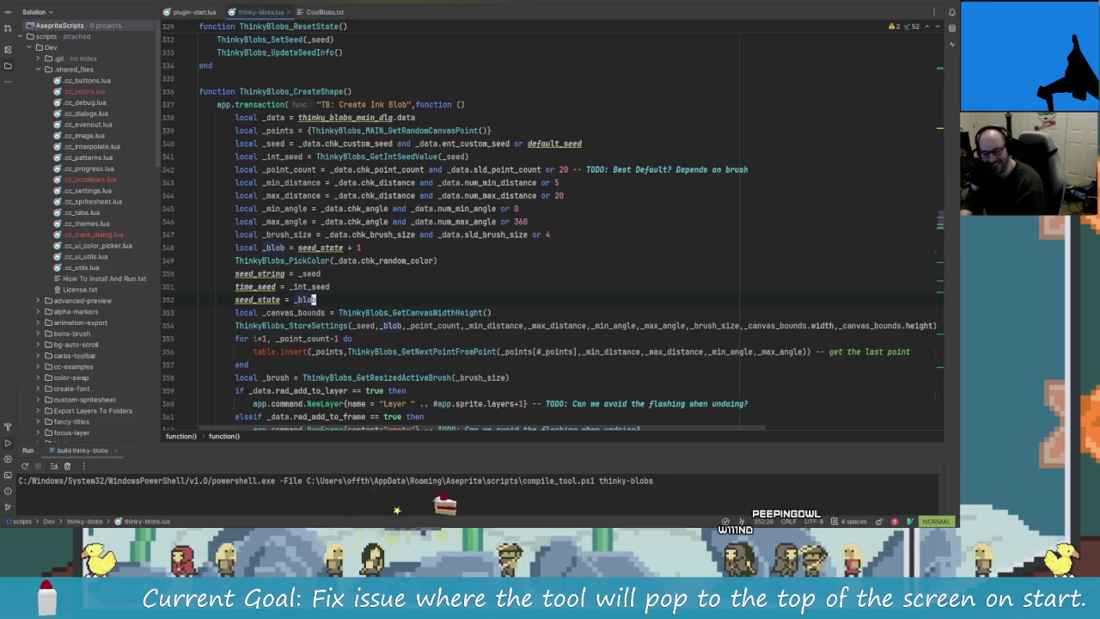
key(j)
key(j)
key(j)
click(395, 351)
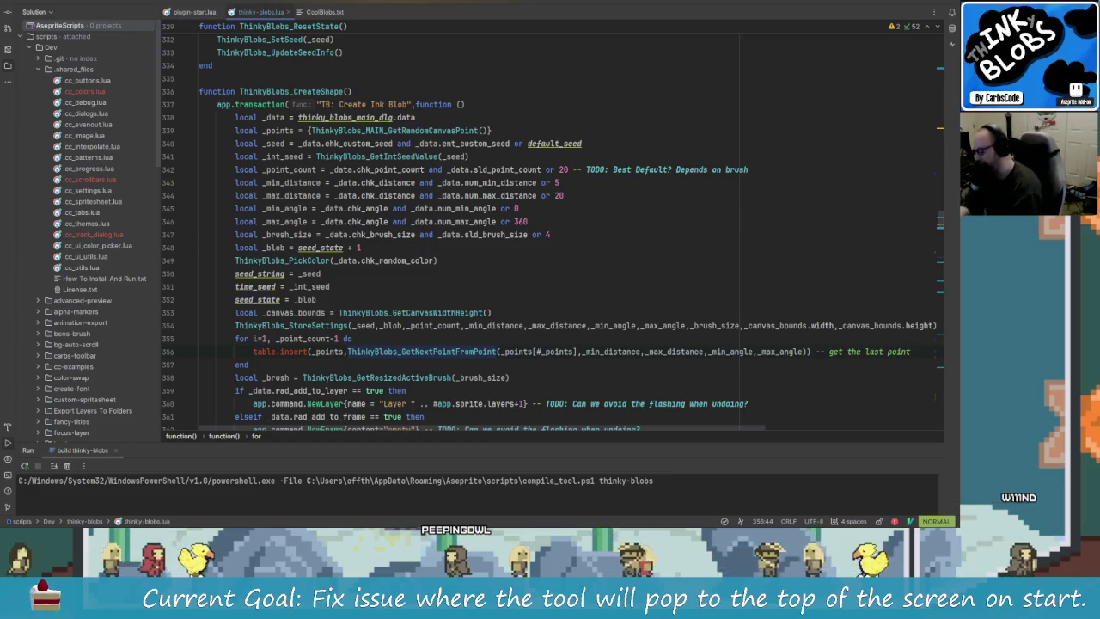
click(247, 365)
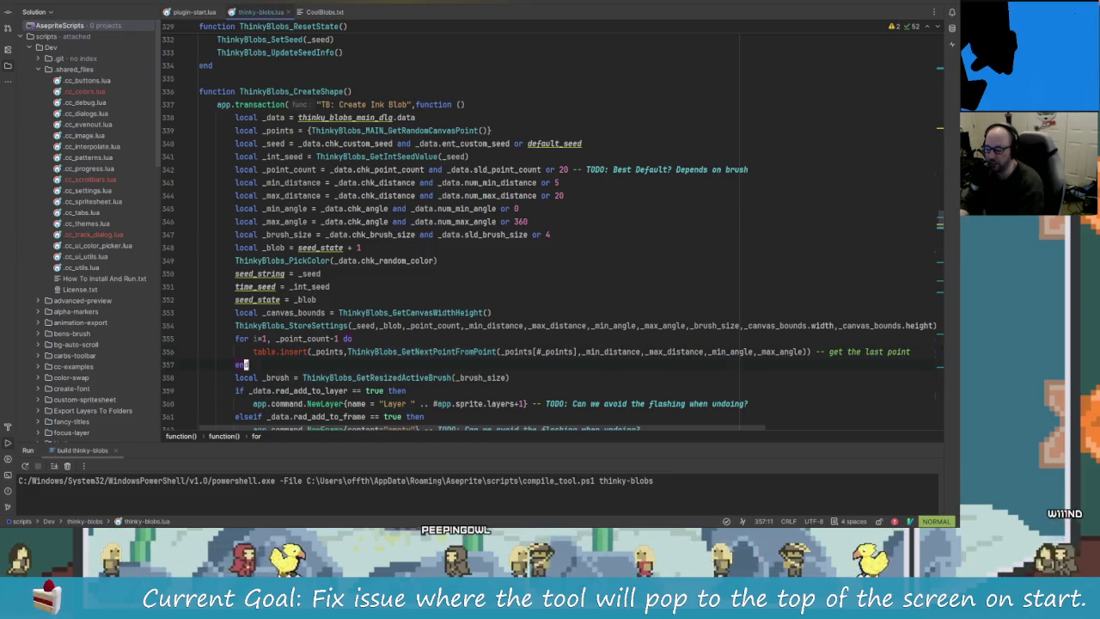